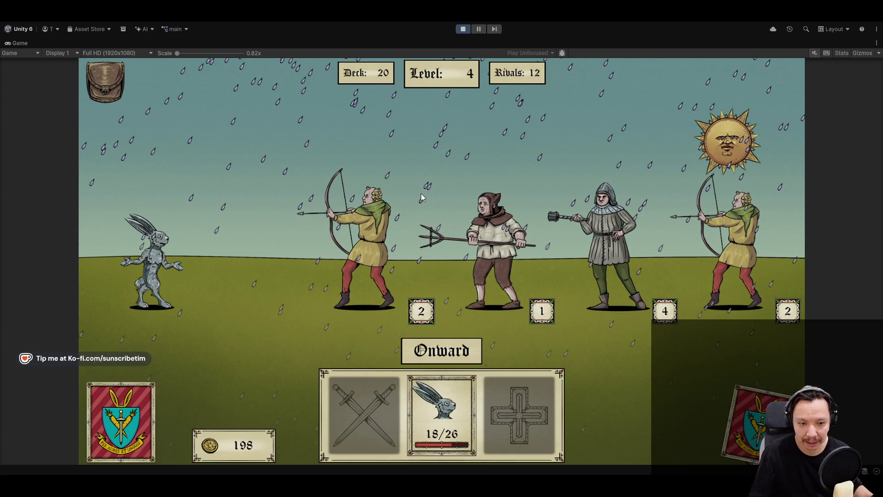
Restore the editor layout and drag the Sun higher and further right in the sky
key(shift+space)
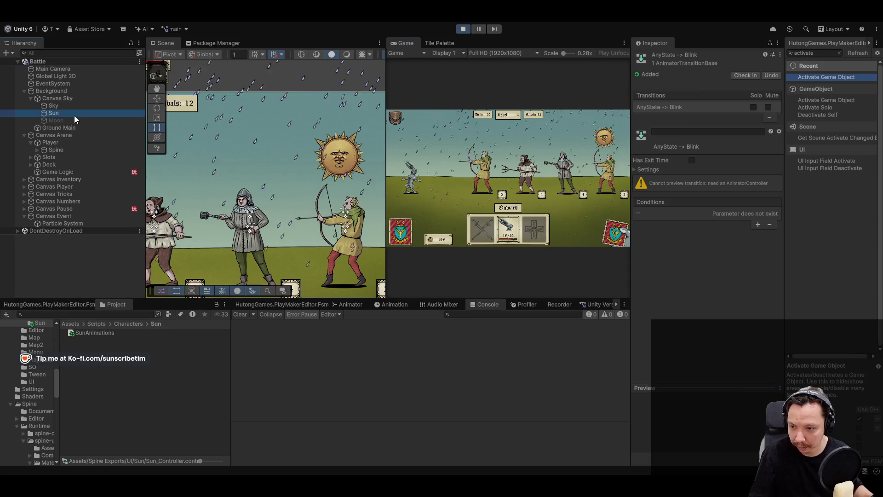
click(347, 169)
key(w)
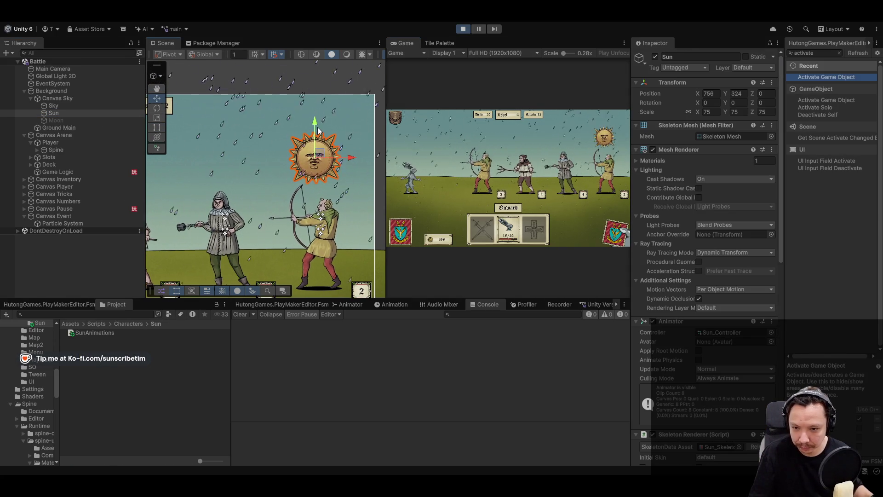
drag(317, 130, 317, 99)
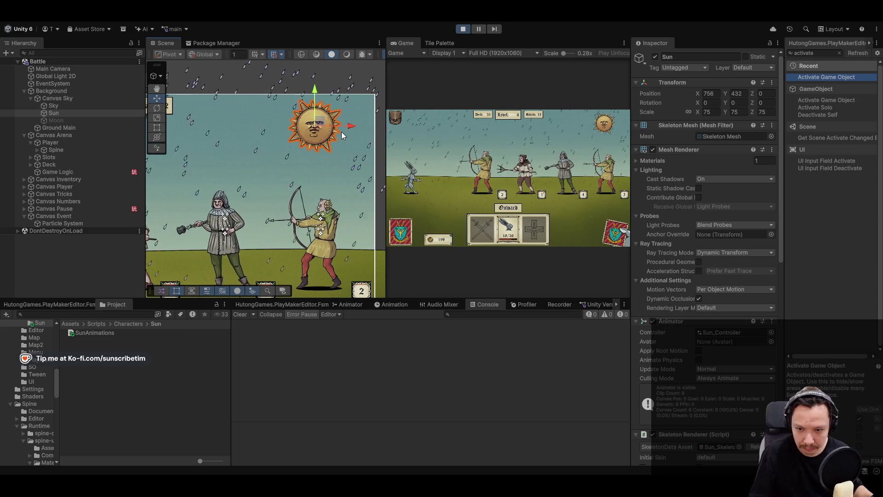
drag(323, 125, 338, 130)
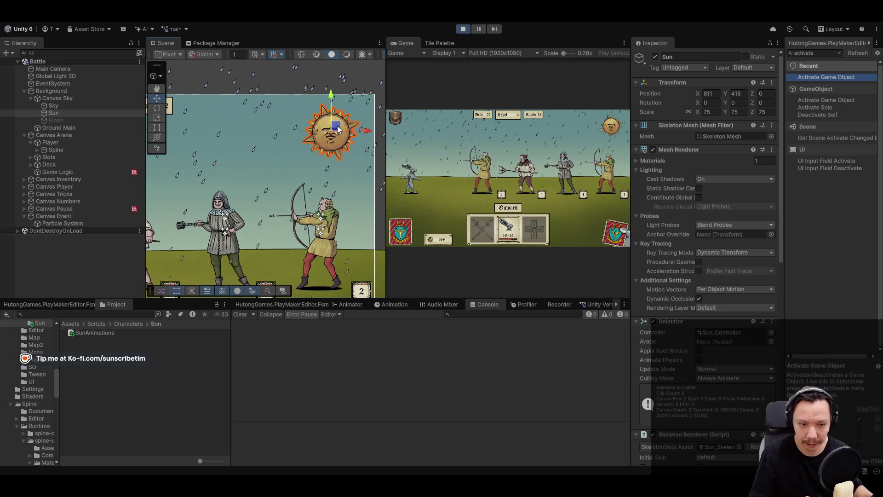
Set the Sun's Transform Position X to 820 and maximize the Game view
click(711, 94)
text(820)
key(Tab)
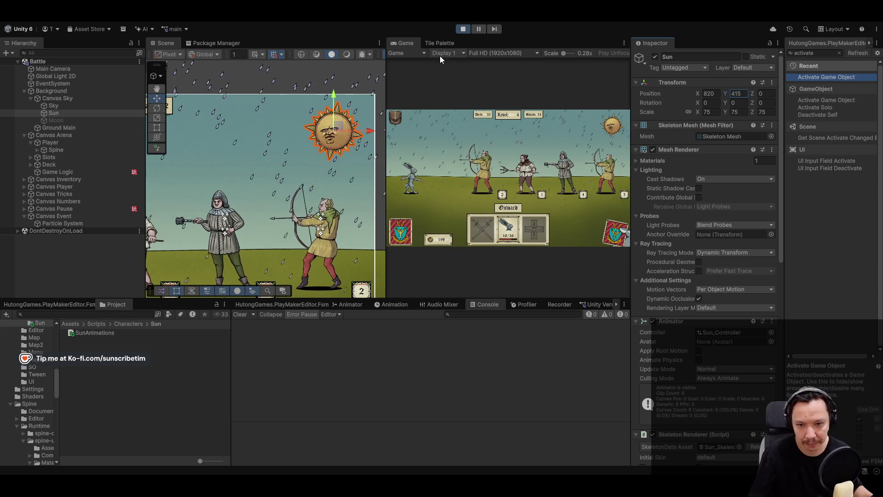
double_click(412, 43)
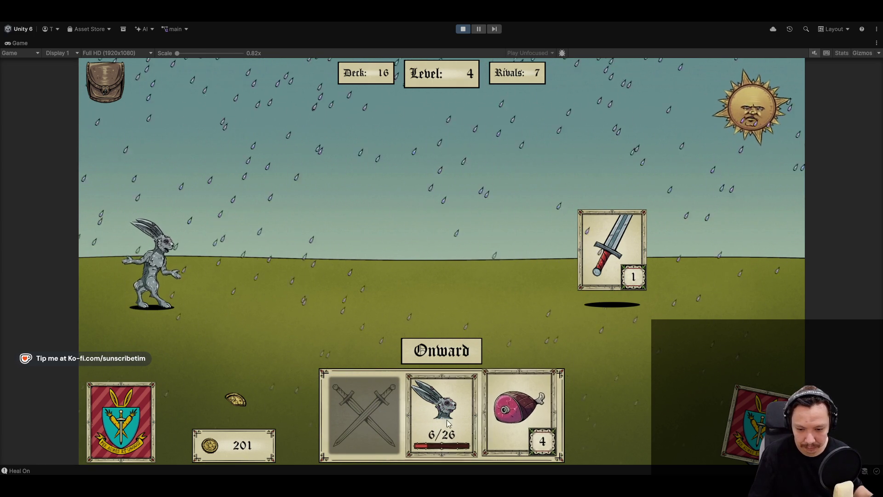
Heal the hare, take the sword, advance, heal with ham, and defeat the pitchfork enemy
click(566, 276)
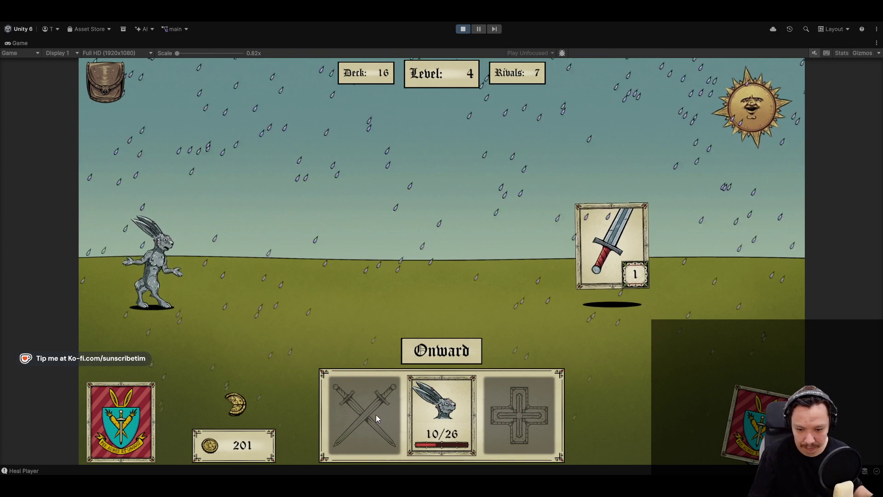
click(456, 355)
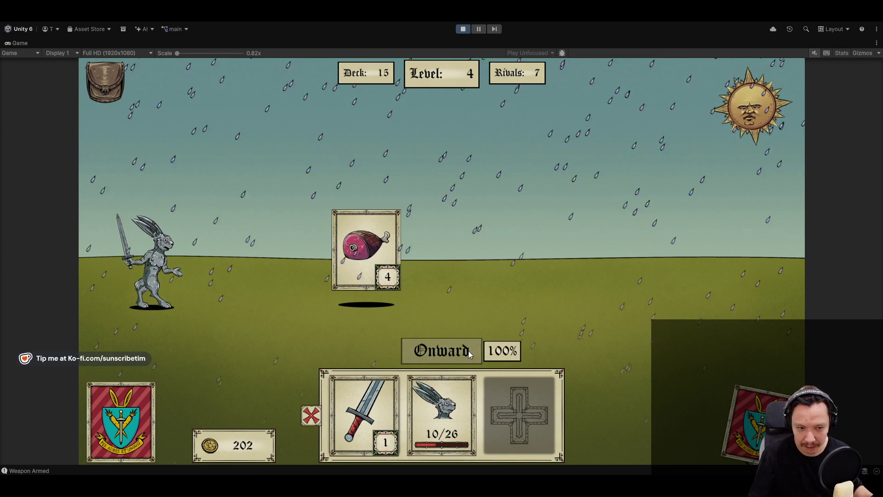
click(366, 245)
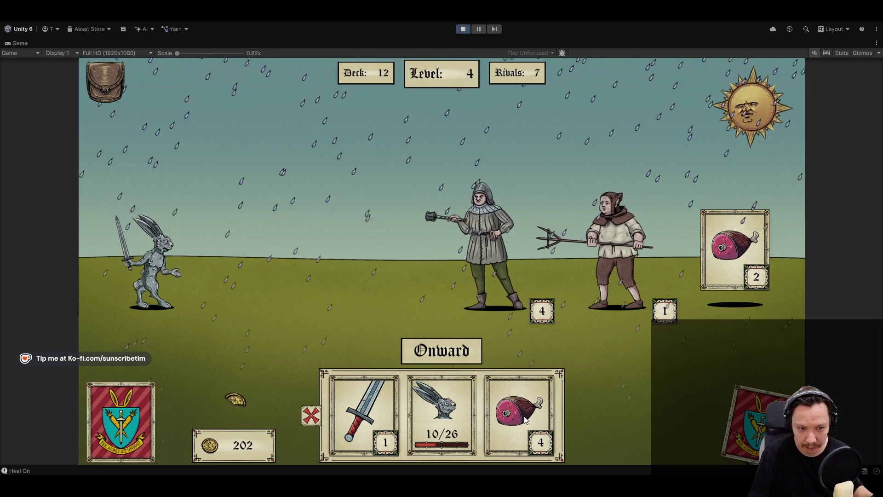
click(438, 435)
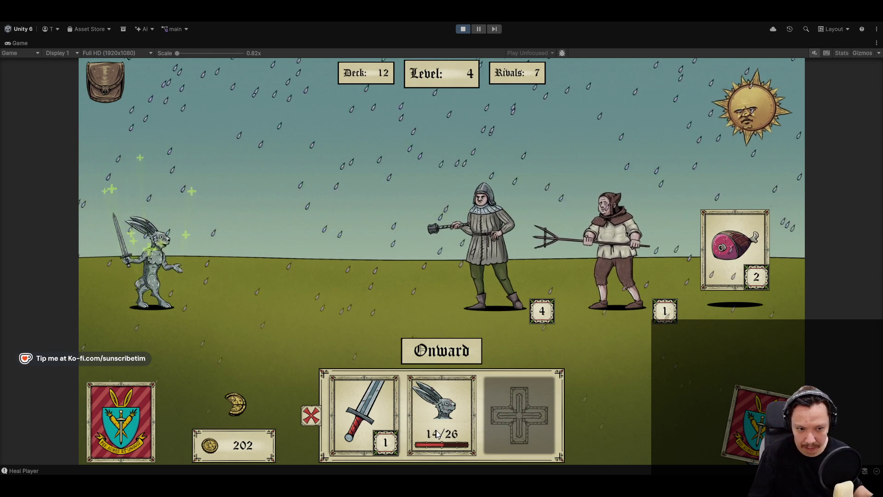
click(641, 276)
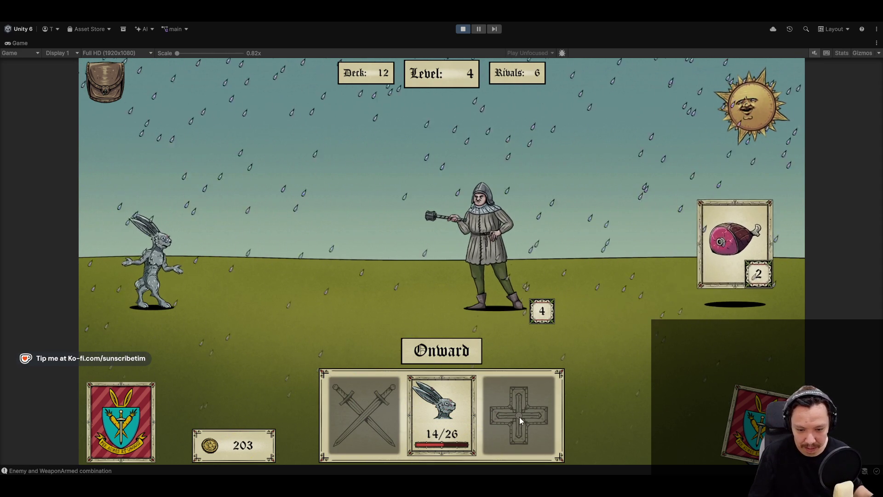
Fight the mace enemy, advance, heal with the stored ham, then stop the game
click(513, 249)
click(442, 350)
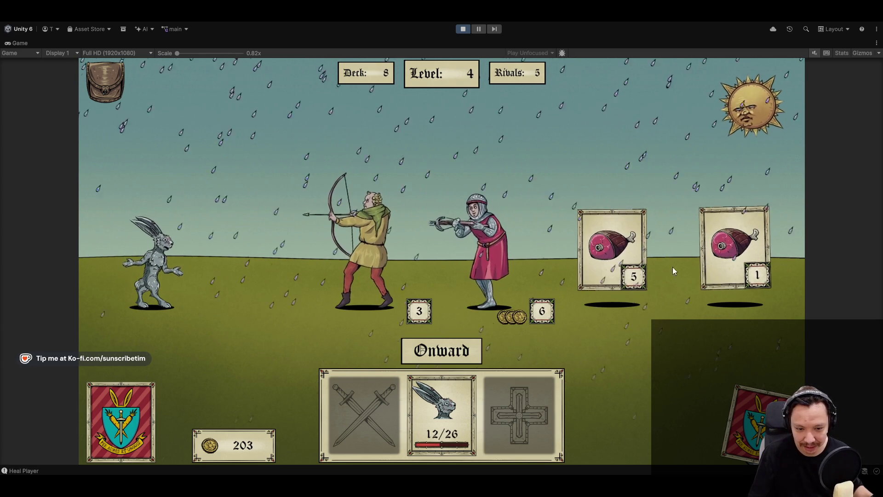
click(612, 248)
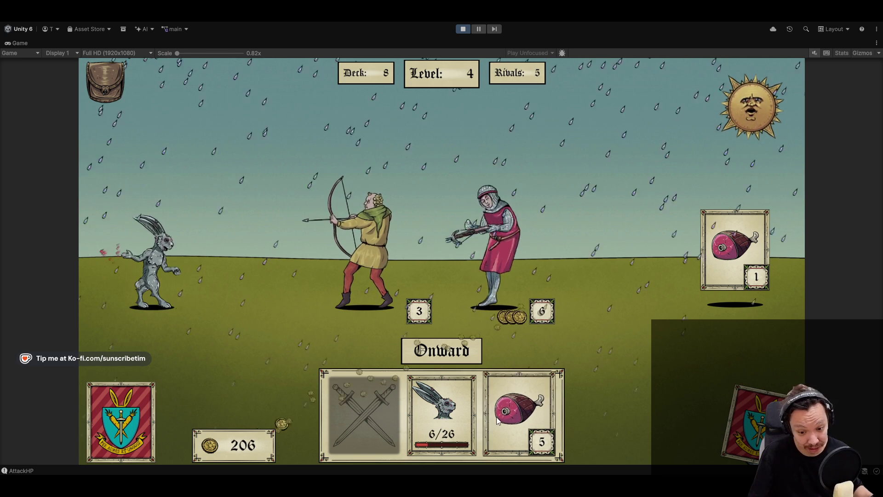
click(521, 417)
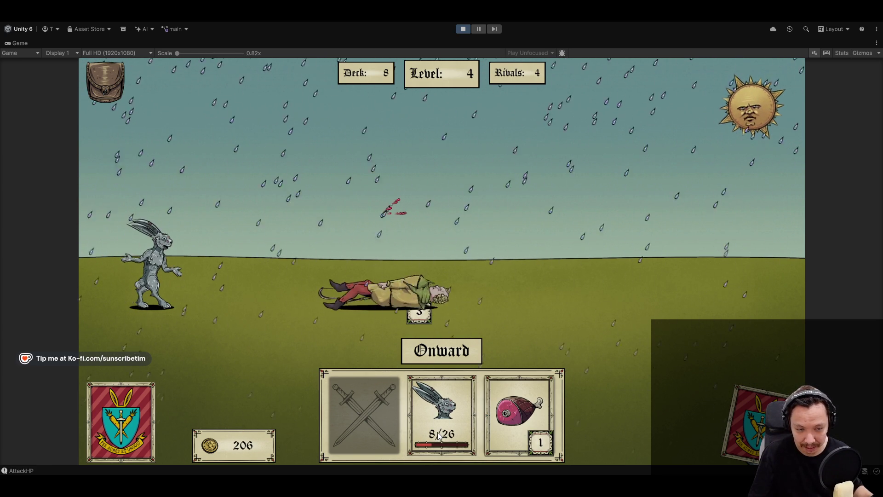
click(463, 30)
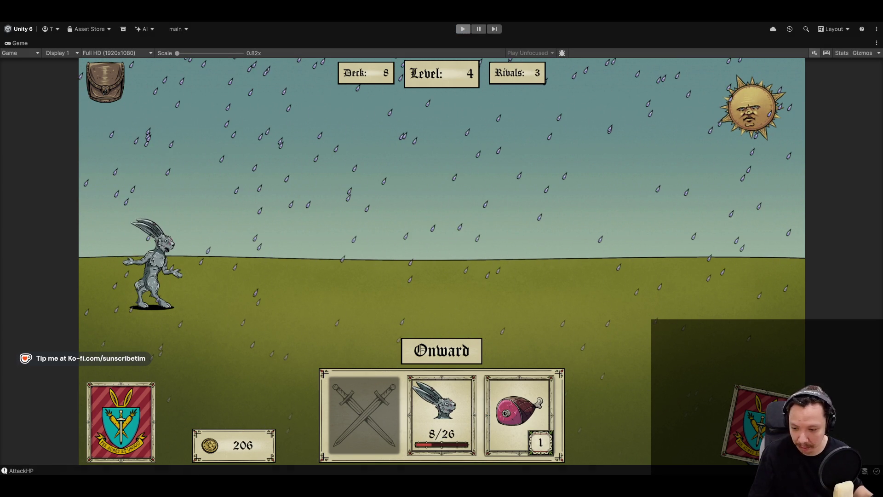
key(alt+Tab)
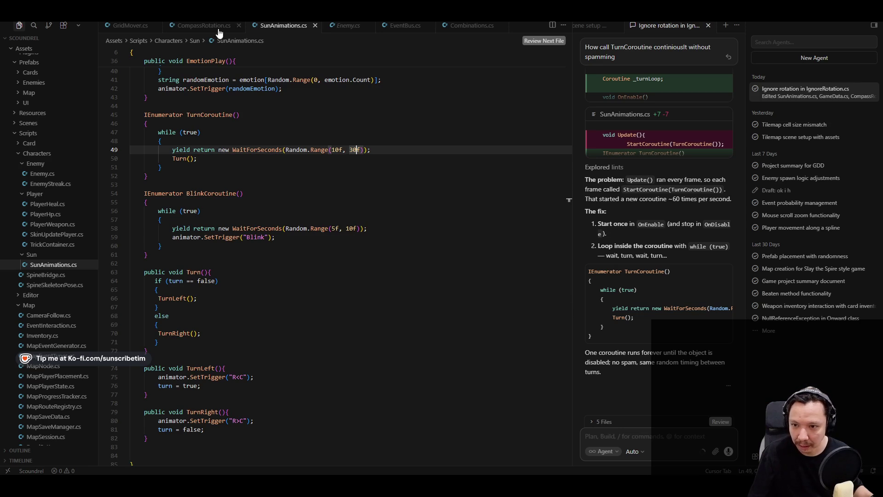
Change the 30 in line 37's Random.Range(0, 100) < 30 check to 10
scroll(217, 233, down, 2)
scroll(249, 298, up, 5)
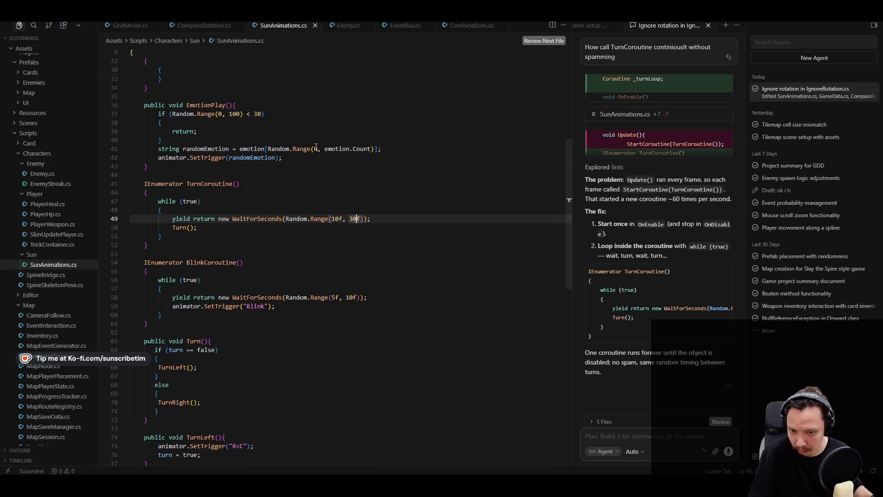
click(239, 114)
scroll(227, 172, up, 2)
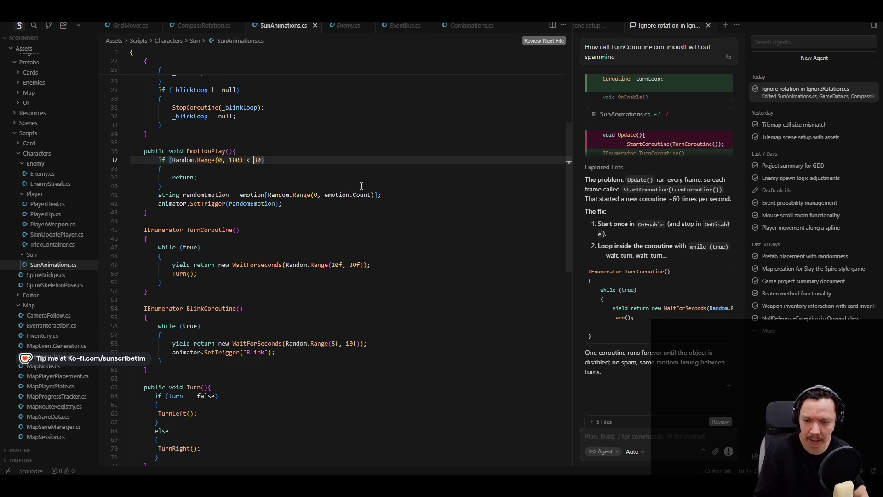
key(shift+Left)
key(shift+Left)
key(shift+Right)
key(shift+Right)
key(shift+Right)
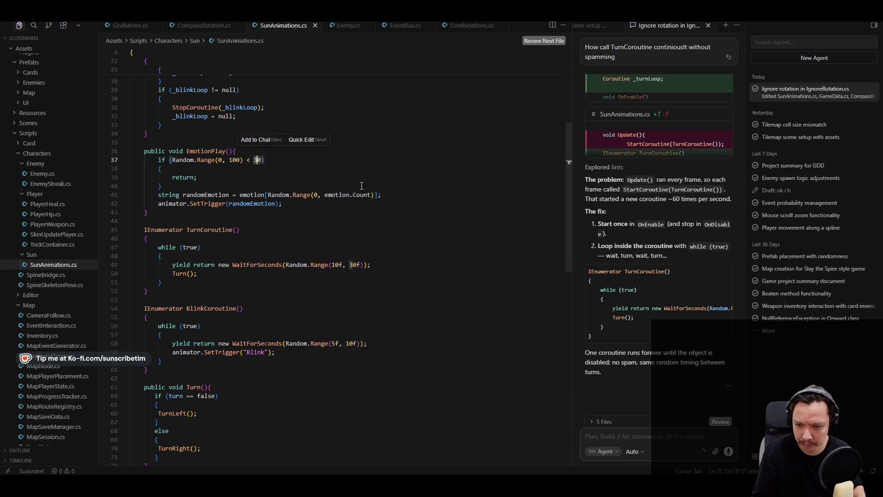
text(10)
key(Return)
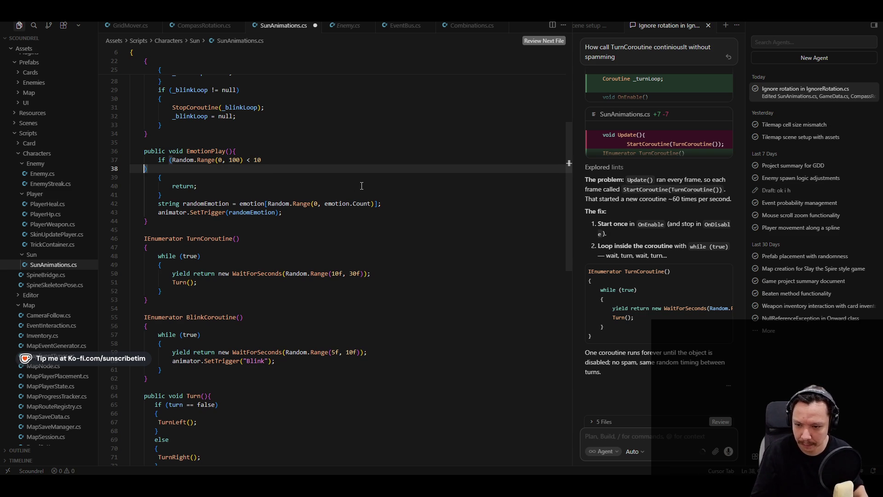
key(BackSpace)
text())
click(390, 220)
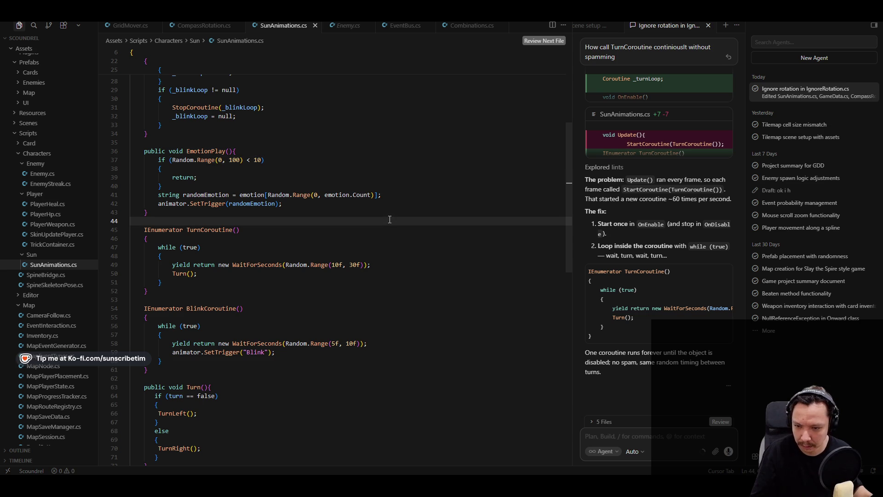
Change the check's threshold to 90, then finally to 70
double_click(258, 160)
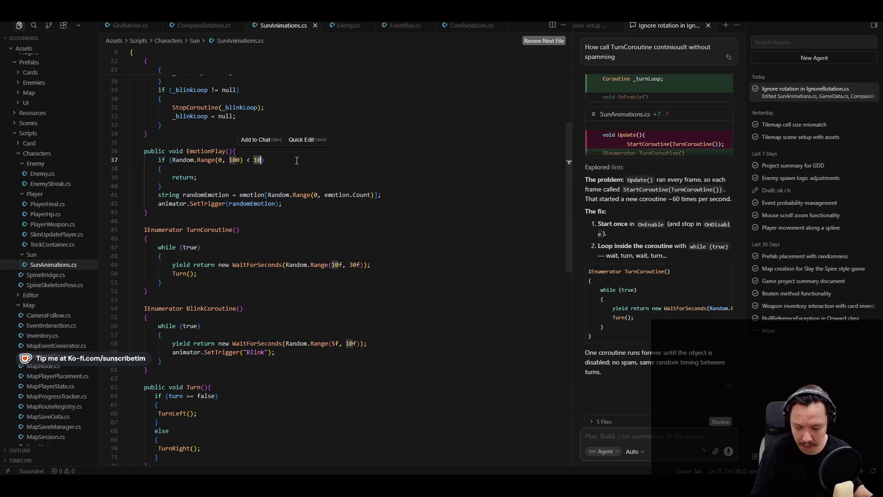
text(90)
click(306, 187)
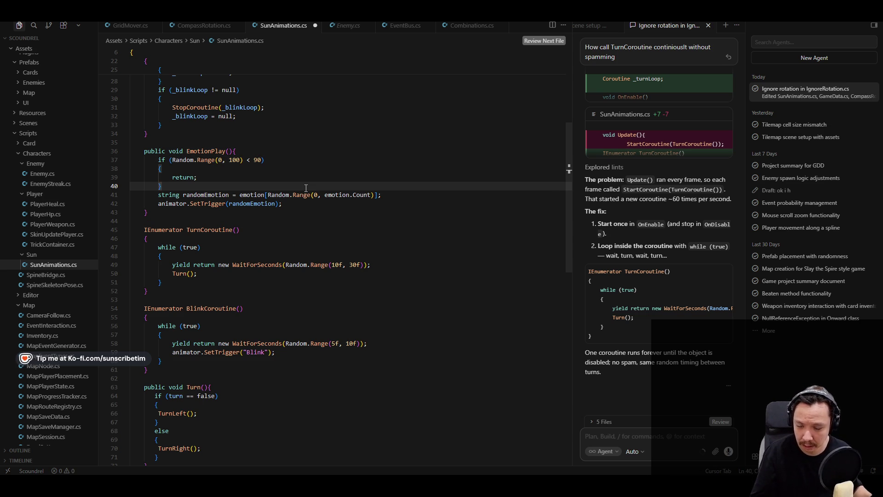
click(257, 160)
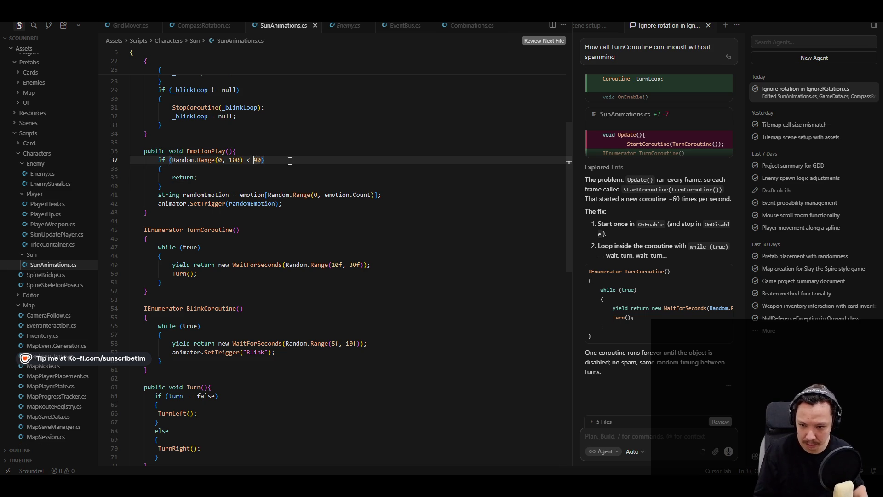
key(ctrl+shift+Right)
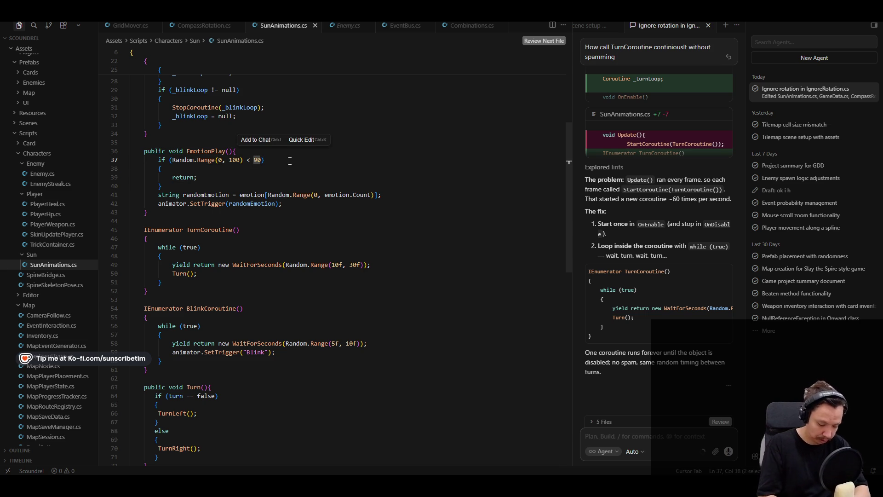
text(70)
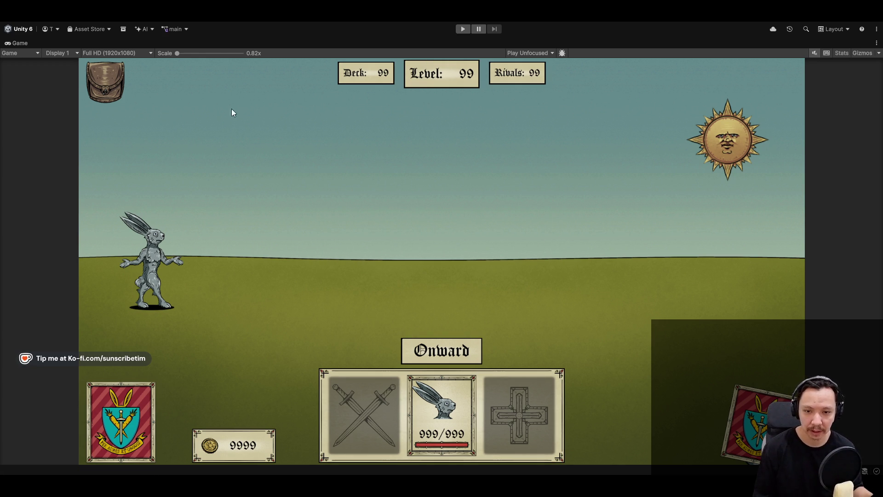
Restore the editor layout, enter 820400 in the Inspector, and fit the game canvas in the Scene view
double_click(19, 44)
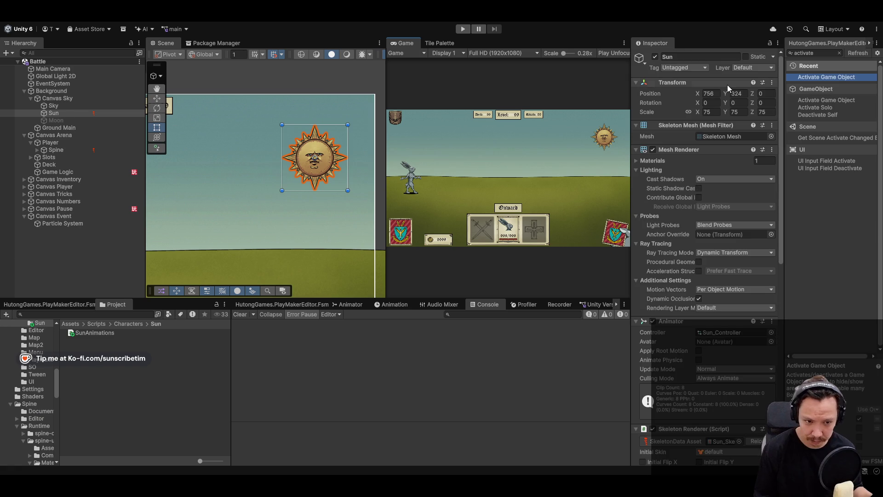
text(820)
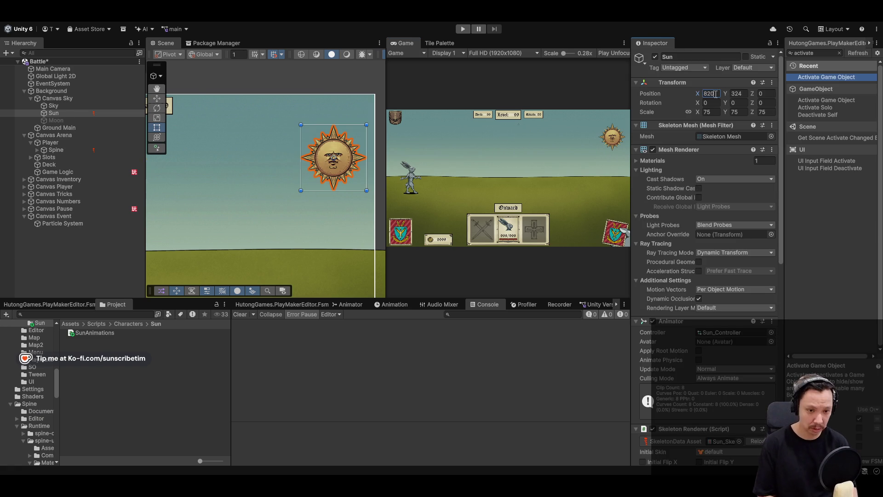
text(400)
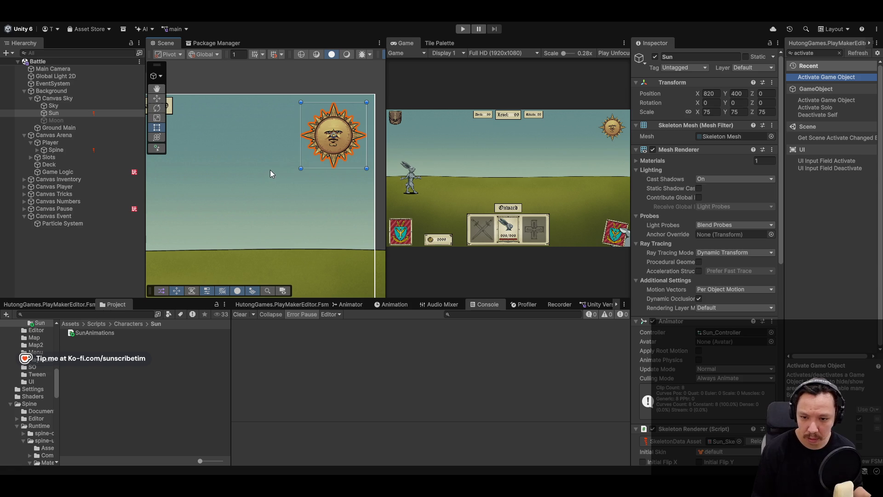
scroll(242, 178, down, 5)
drag(239, 196, 300, 192)
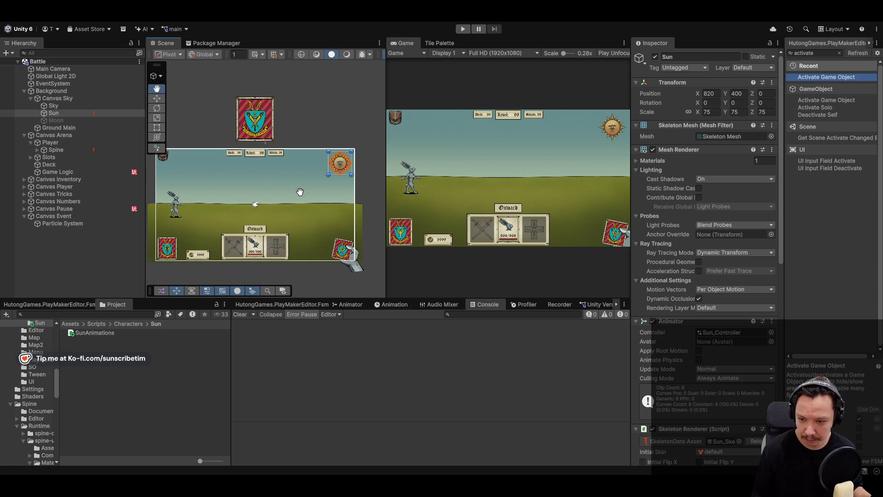
Maximize the Game view to check the Sun, then restore the layout and select Moon
double_click(408, 42)
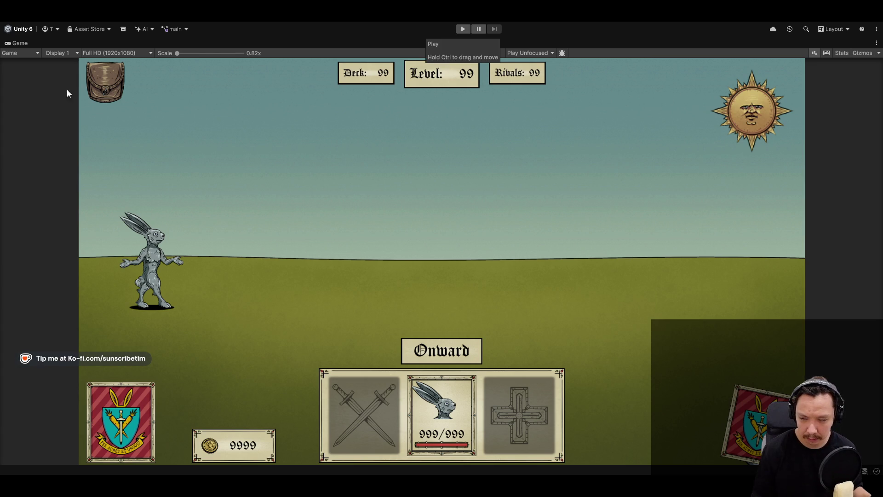
double_click(21, 42)
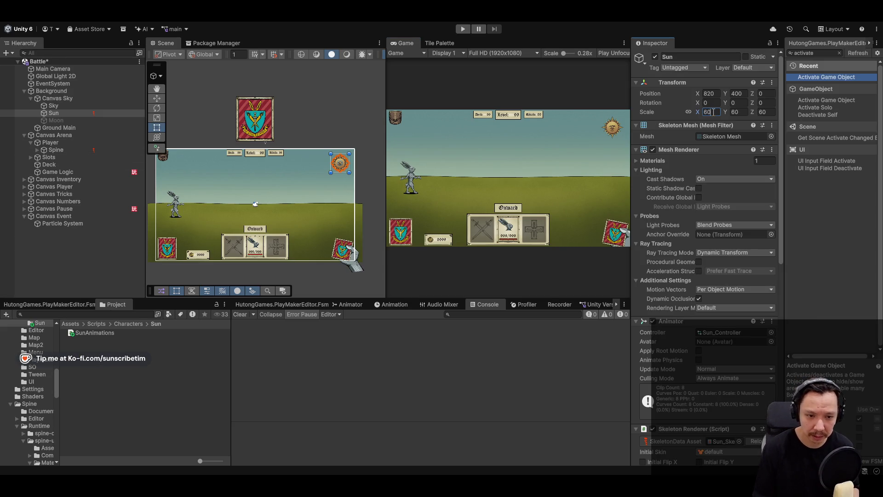
click(71, 120)
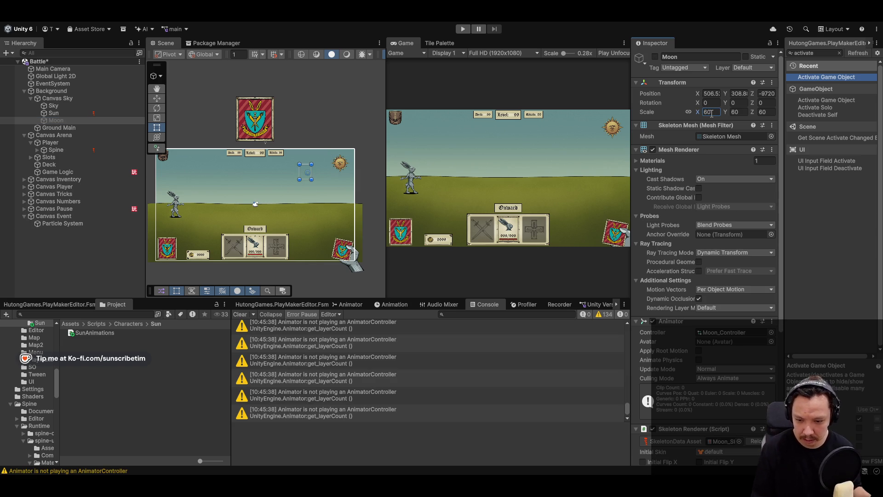
Review an Animator warning's stack trace, the PlayMaker panel, and the Sun object
click(414, 377)
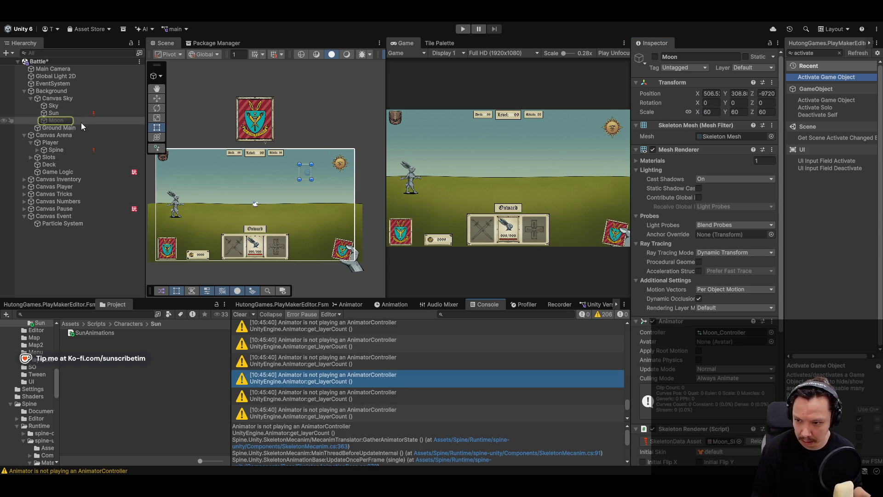
scroll(723, 349, down, 5)
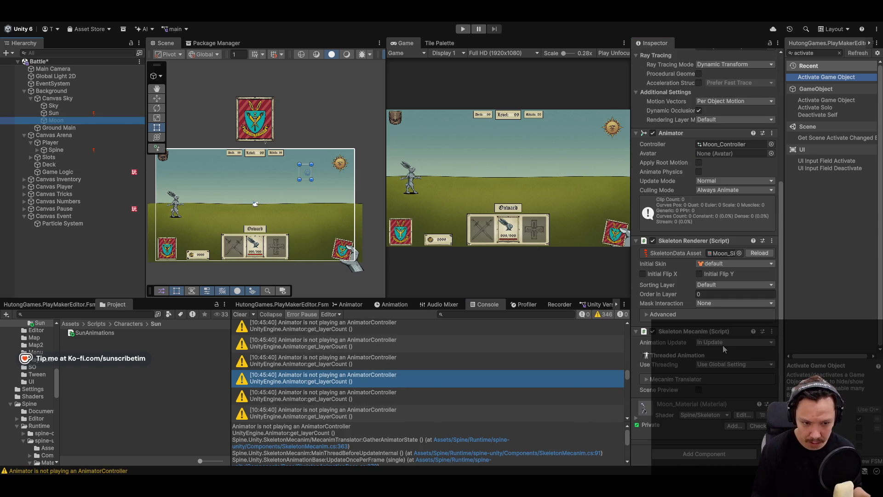
click(281, 304)
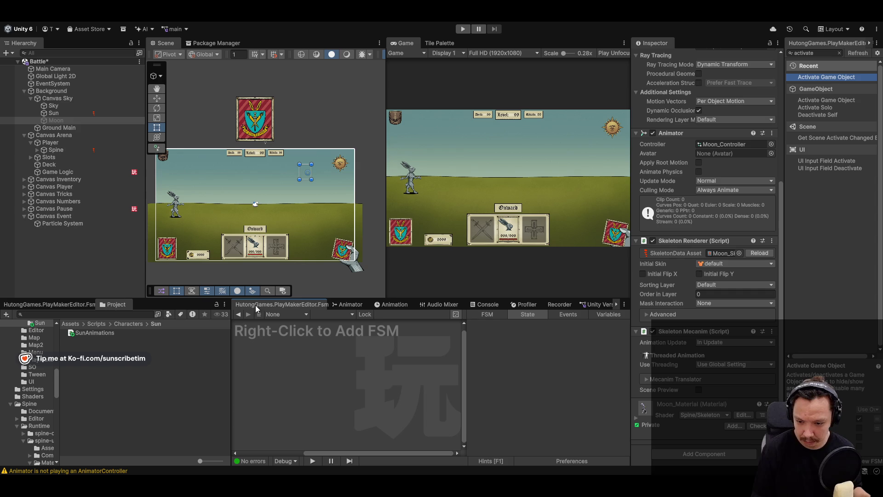
click(53, 113)
click(474, 305)
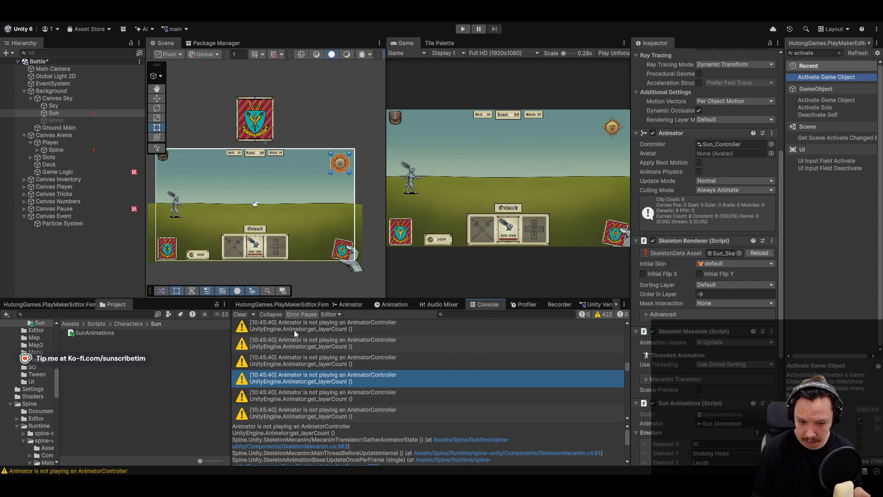
Clear the Console warnings, save the Battle scene with Ctrl+S, and enter Play mode
click(240, 314)
scroll(746, 281, down, 5)
key(ctrl+s)
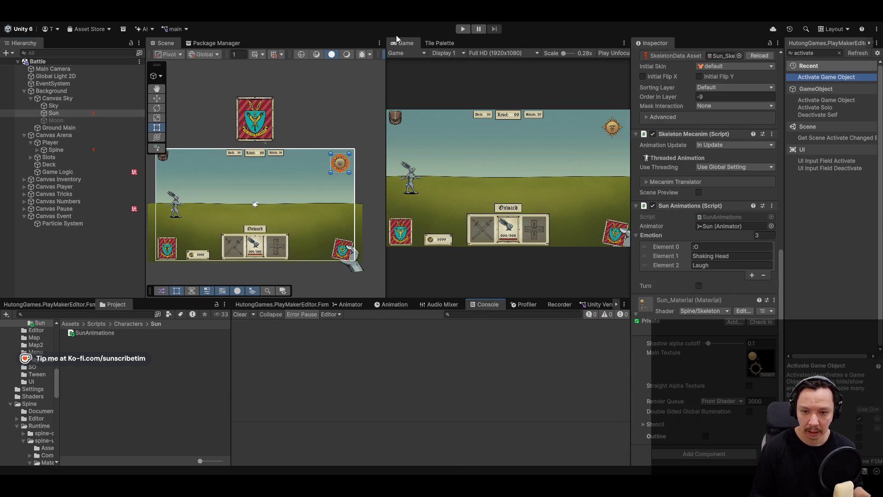
click(467, 28)
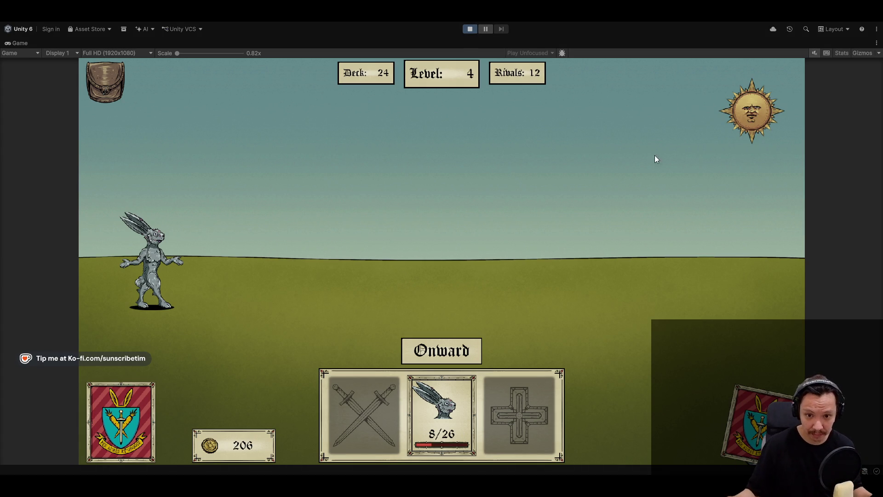
Advance to the next encounter, equip the sword, and heal the hare with the ham card
click(478, 346)
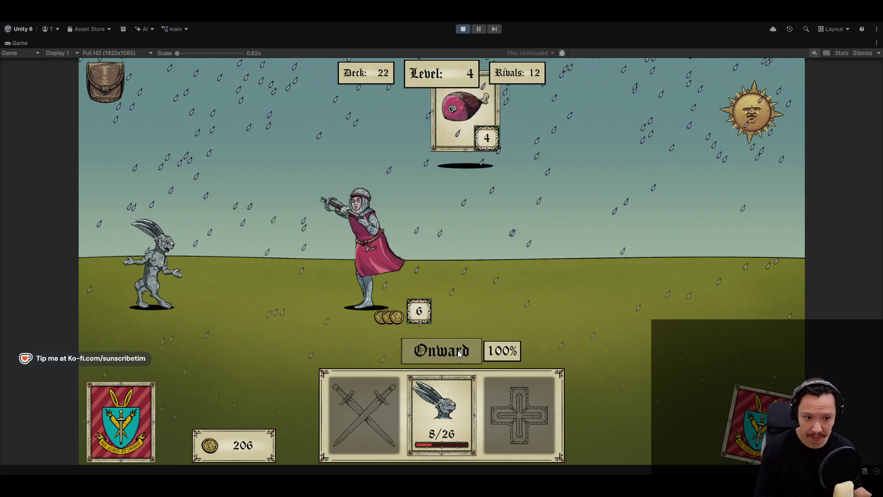
click(625, 281)
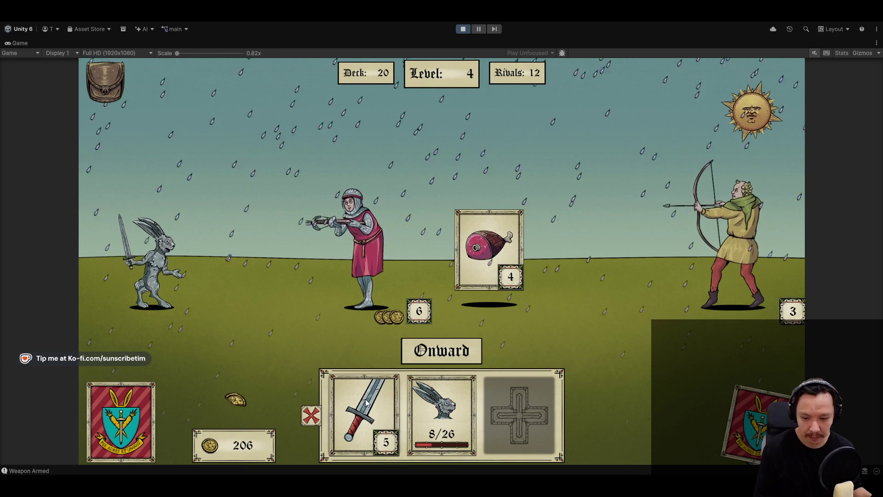
click(520, 414)
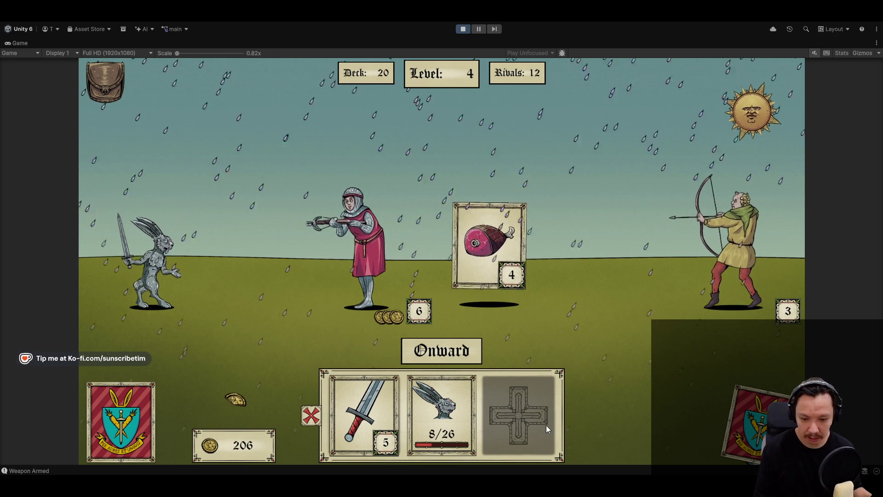
click(531, 428)
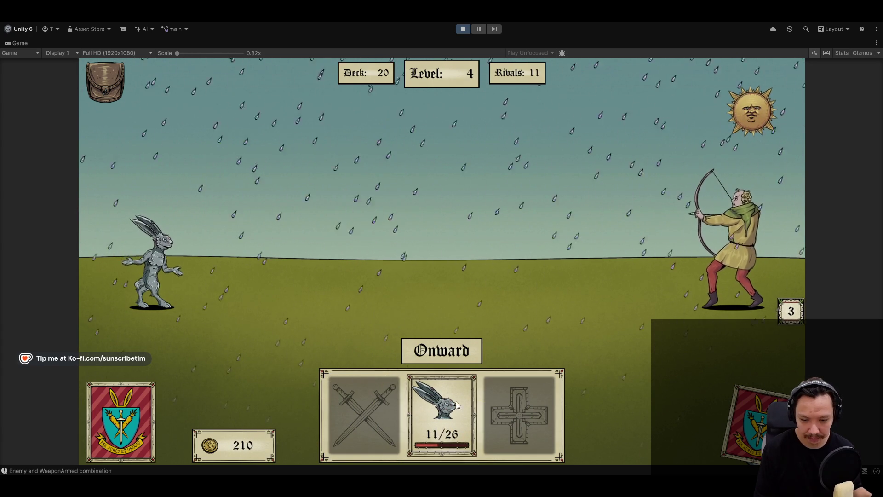
Advance again, strike the archer with the sword, collect the ham, then stop play and restore the layout
click(449, 363)
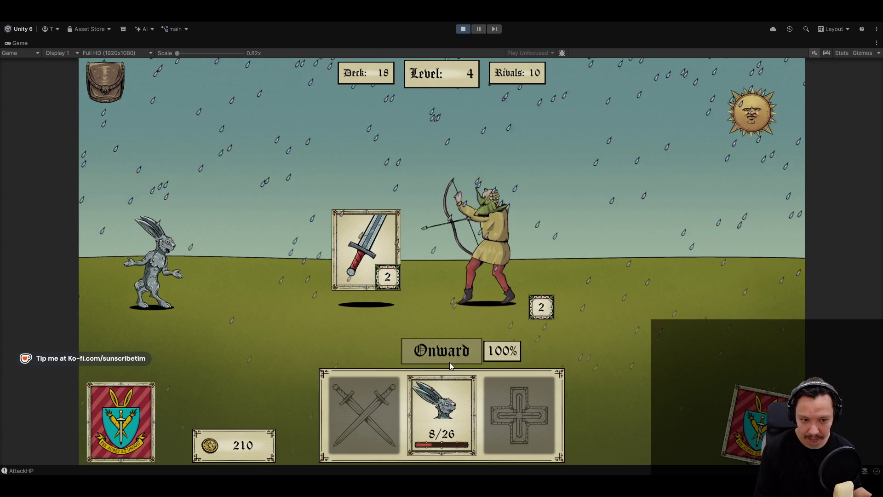
click(366, 244)
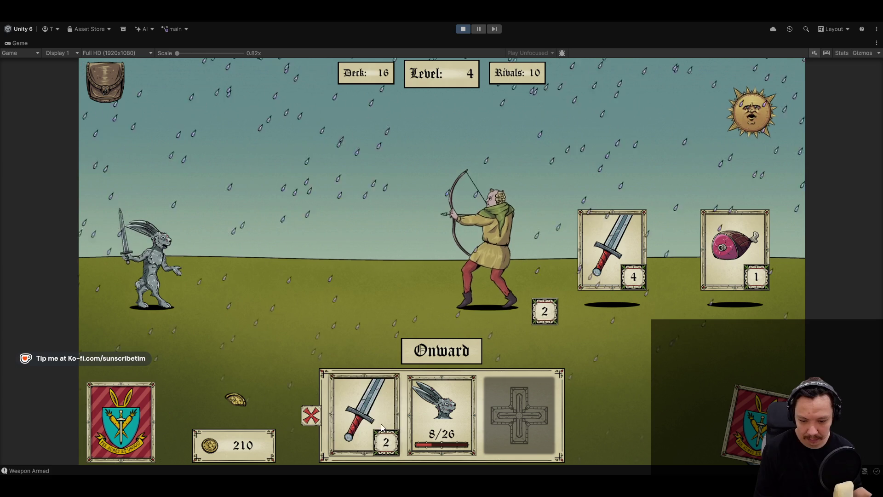
click(488, 239)
click(733, 266)
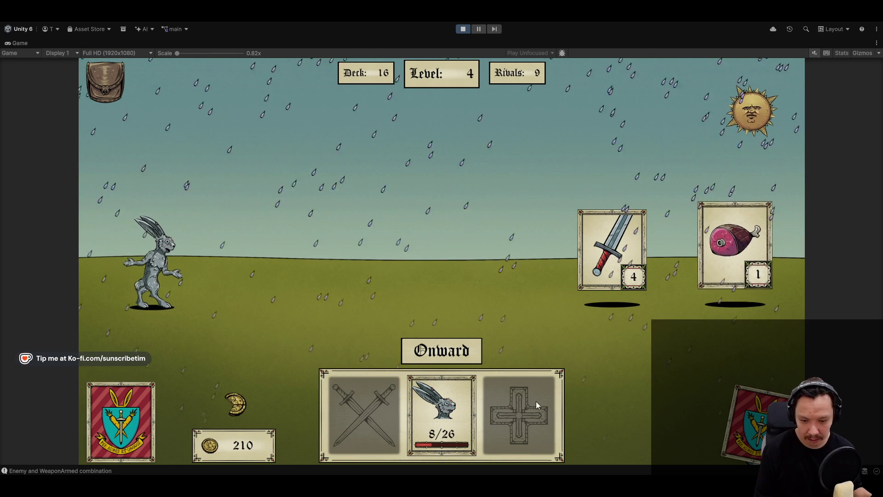
click(463, 29)
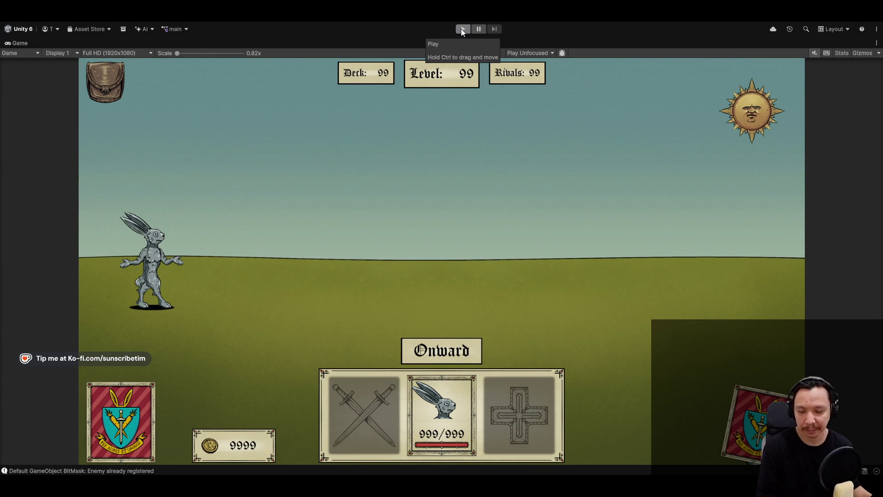
double_click(15, 45)
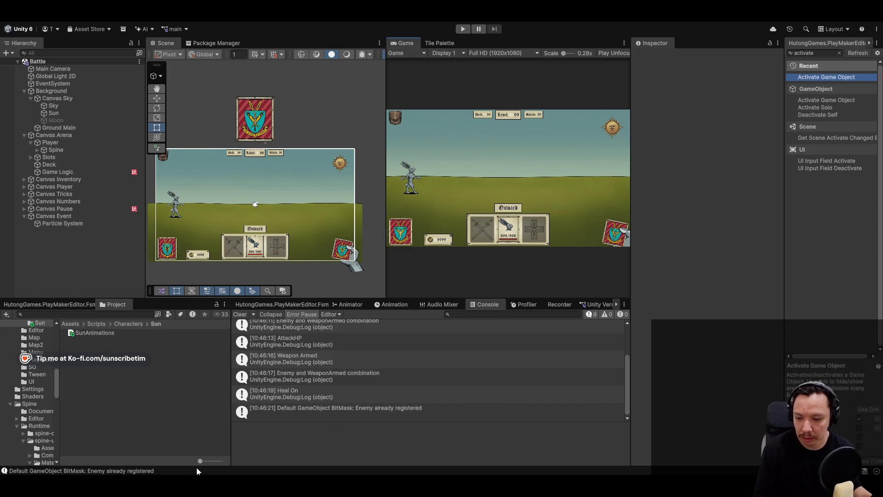
In Spine, scrub the Sun to frame 40 and play back its R>C and R<C animations
key(alt+Tab)
drag(134, 311, 177, 318)
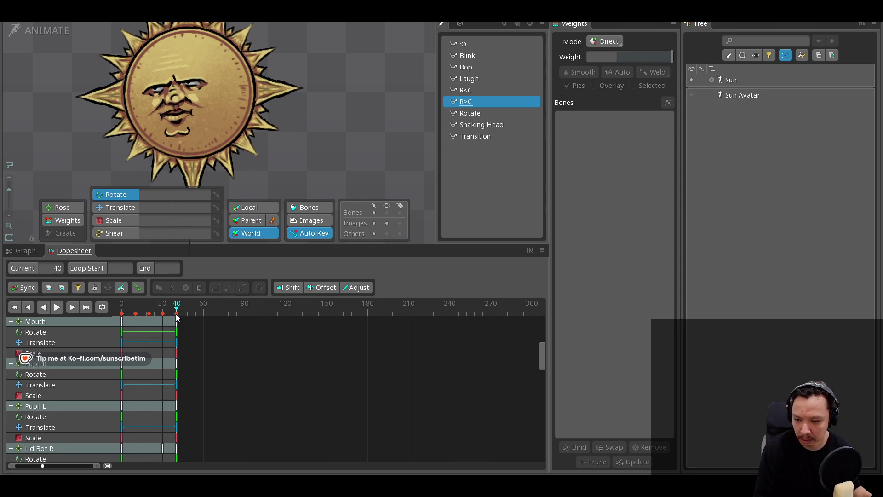
click(58, 307)
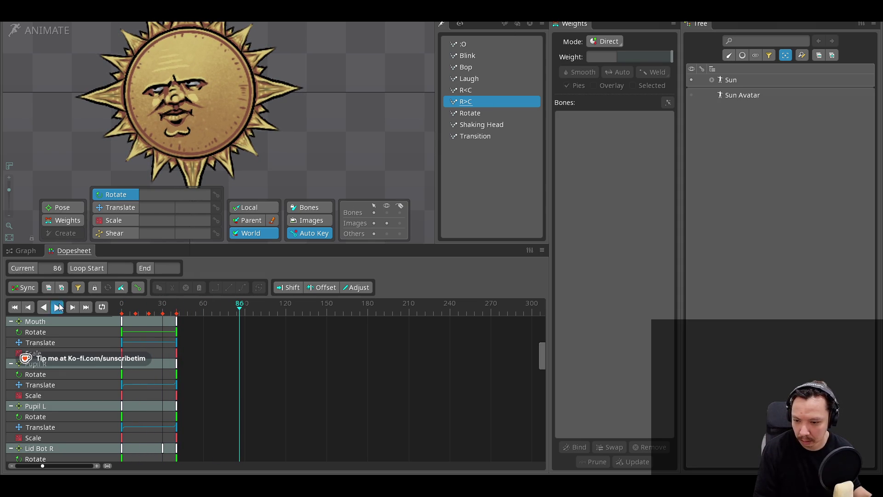
click(498, 90)
click(58, 311)
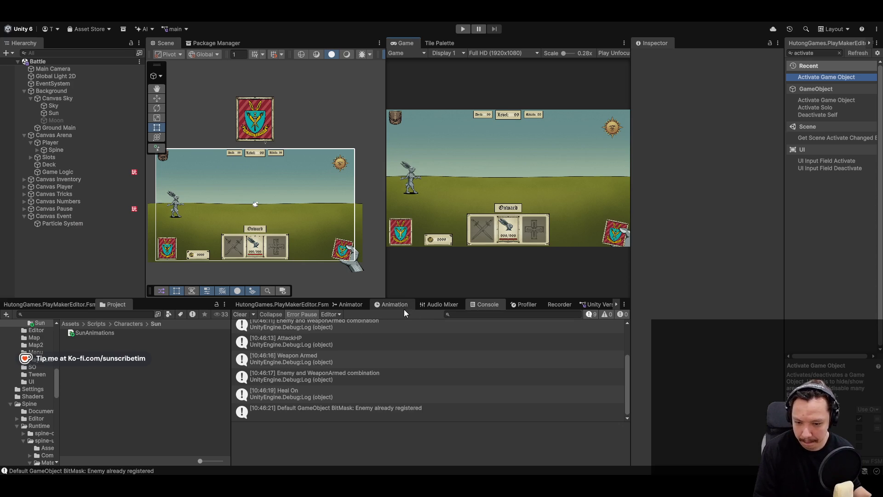
Open the Sun controller's graph and set the Turn layer to additive blending
click(347, 304)
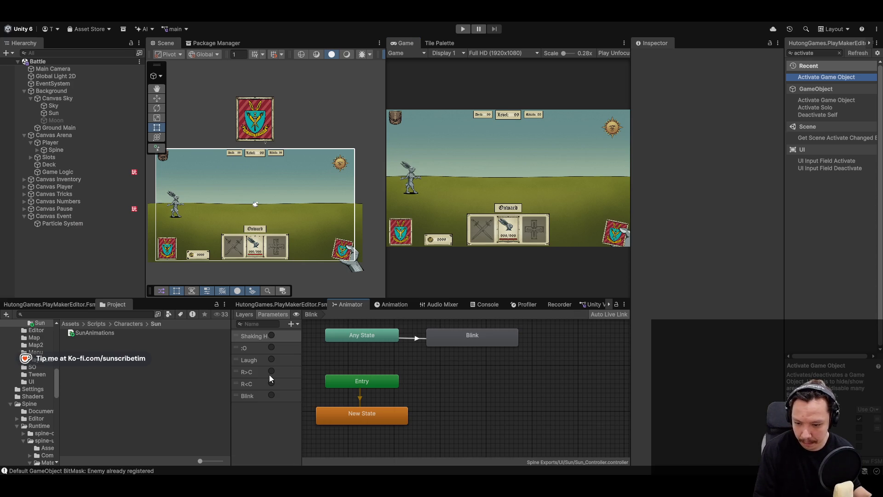
click(263, 371)
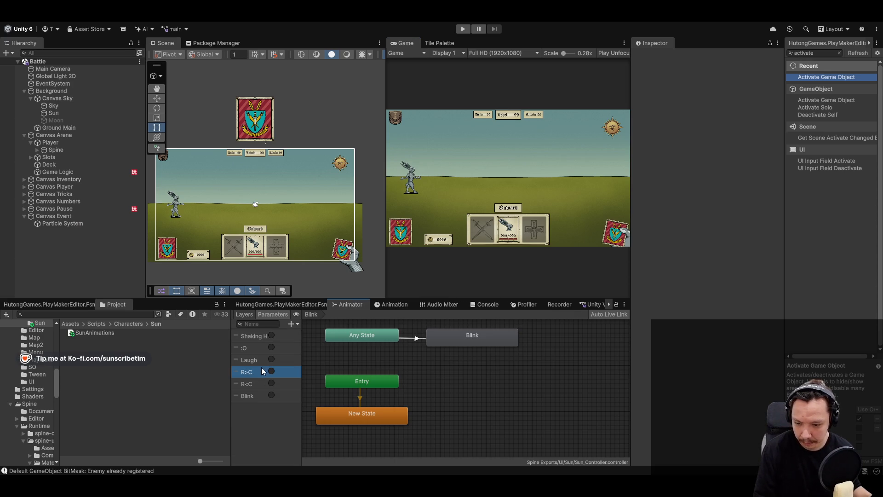
click(248, 316)
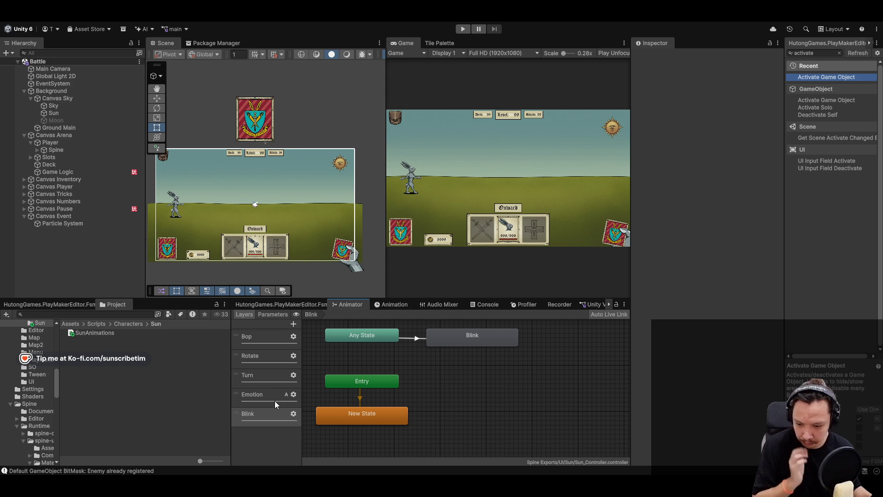
click(269, 376)
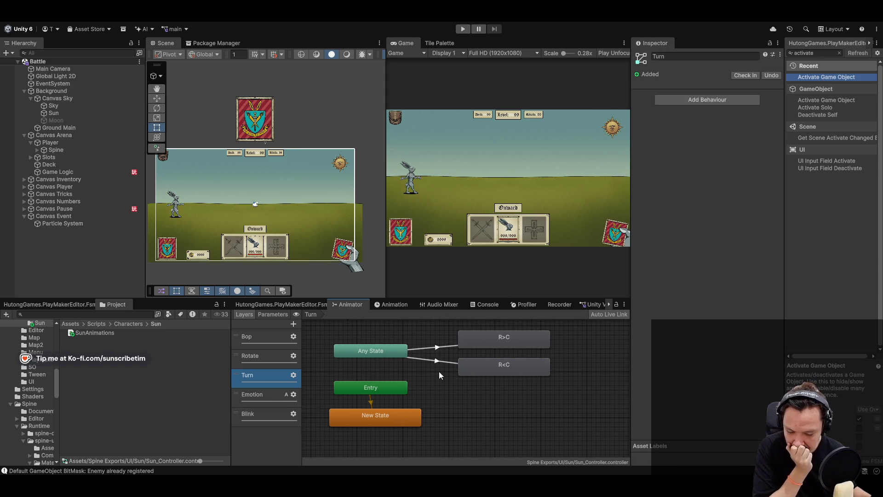
click(294, 376)
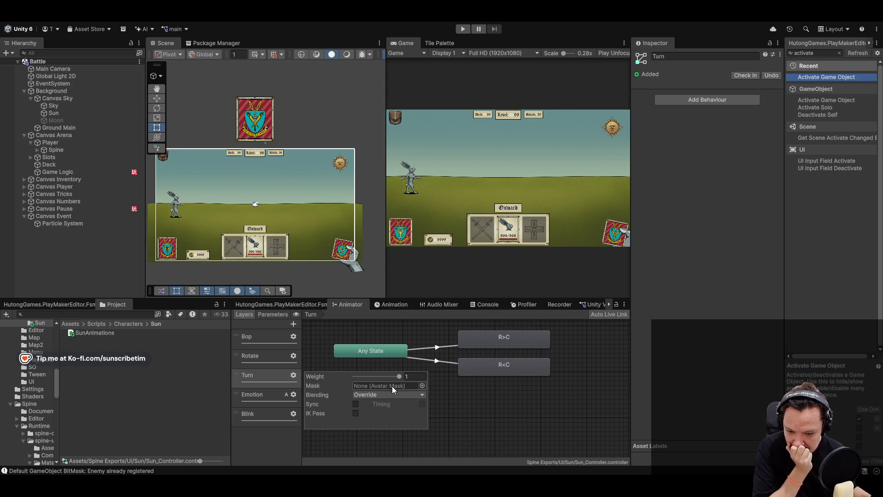
click(380, 416)
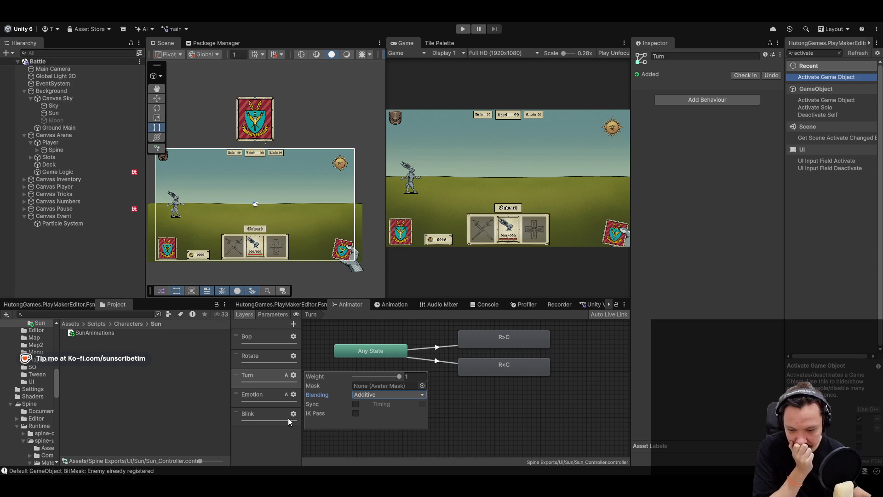
click(481, 398)
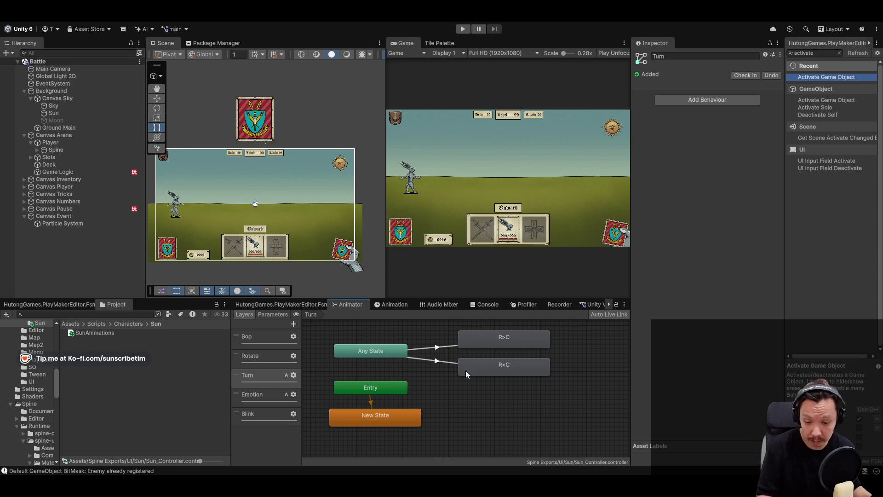
Inspect the Any State to R>C transition and the R>C state
click(437, 348)
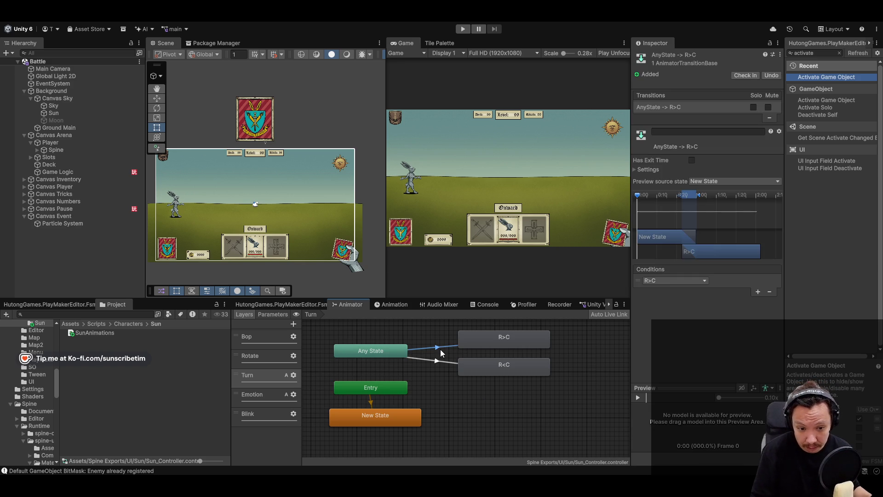
click(524, 343)
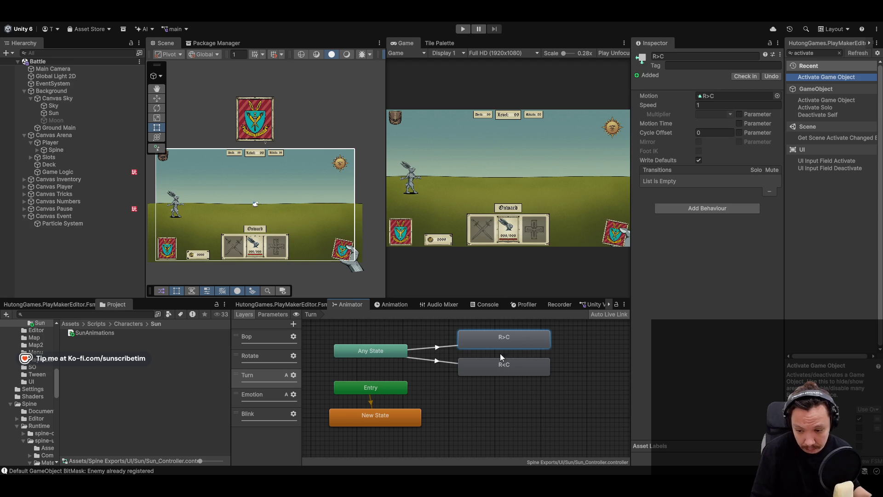
key(alt+Tab)
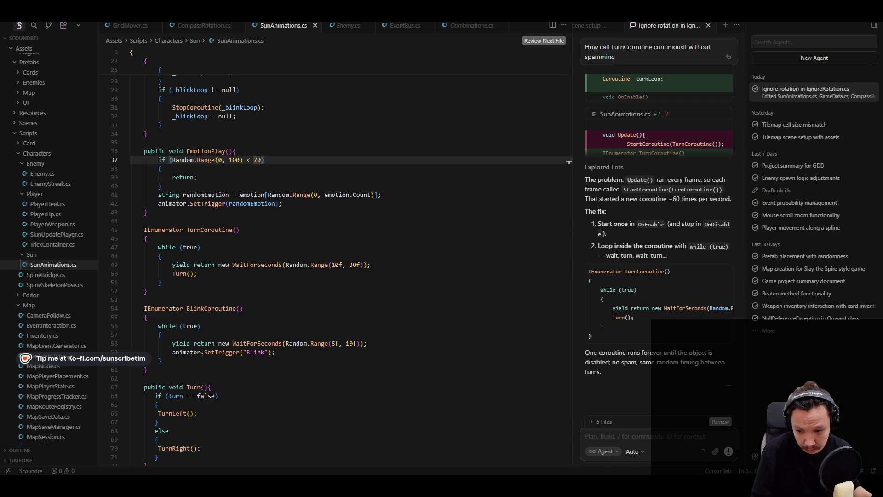
Recheck the R>C animation in Spine, scrubbing it to its last frame 40
scroll(303, 279, down, 10)
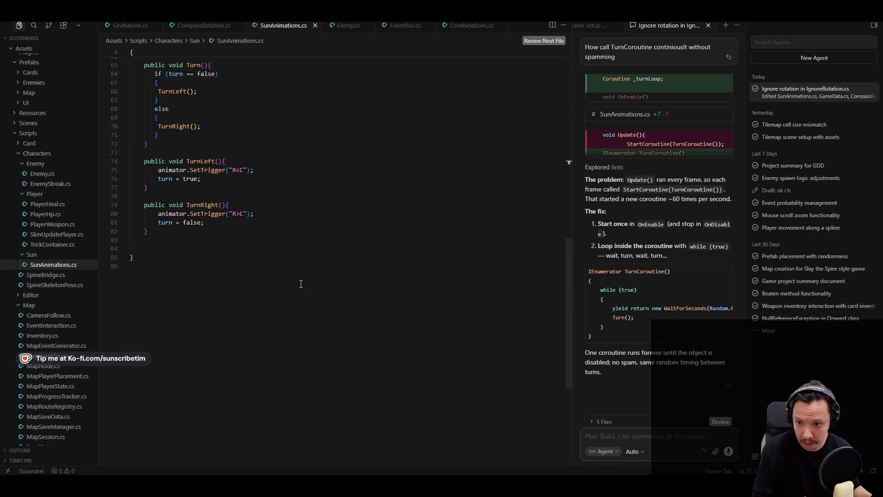
scroll(243, 285, up, 3)
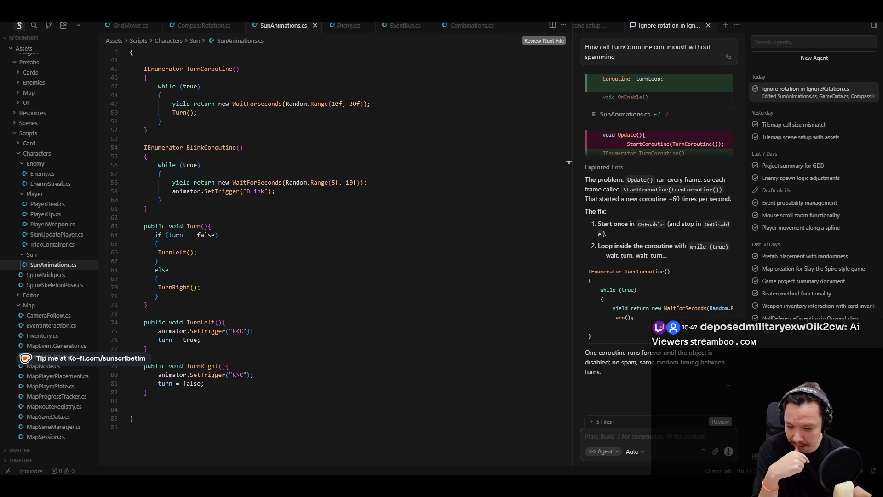
click(96, 436)
click(464, 101)
drag(123, 308, 177, 312)
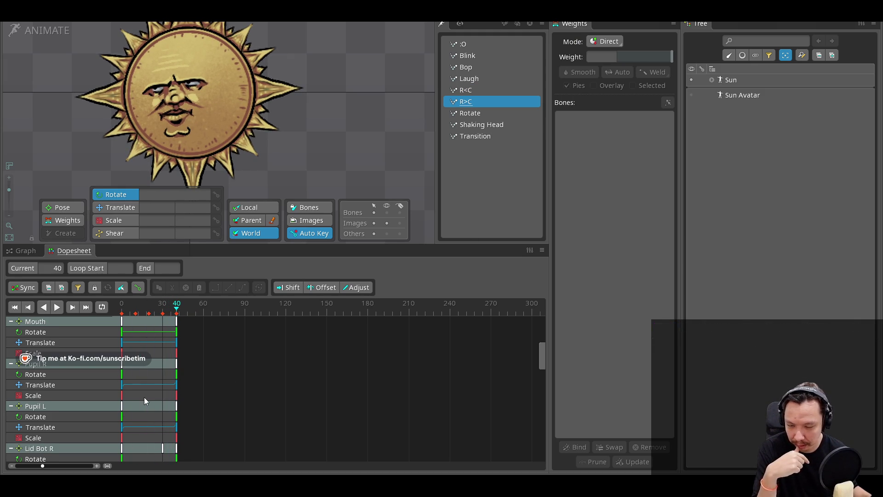
Edit SunAnimations.cs so TurnRight uses the R<C trigger and TurnLeft uses R>C
key(alt+Tab)
click(240, 375)
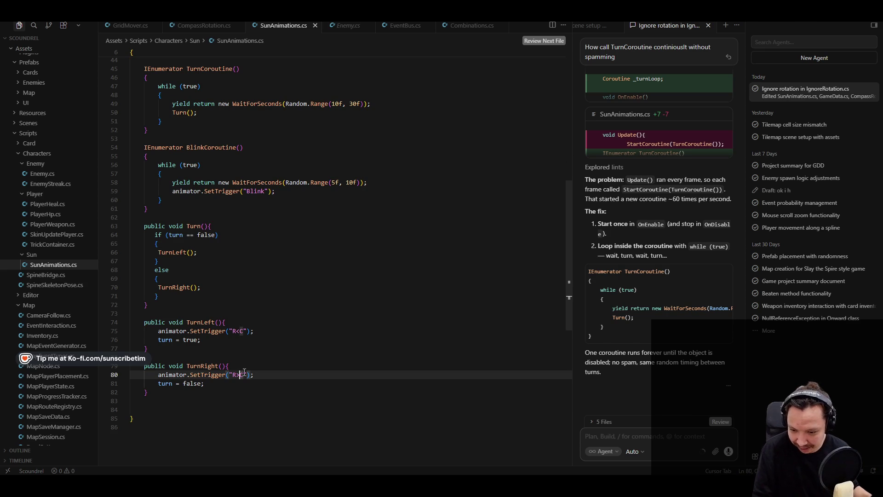
key(shift+Left)
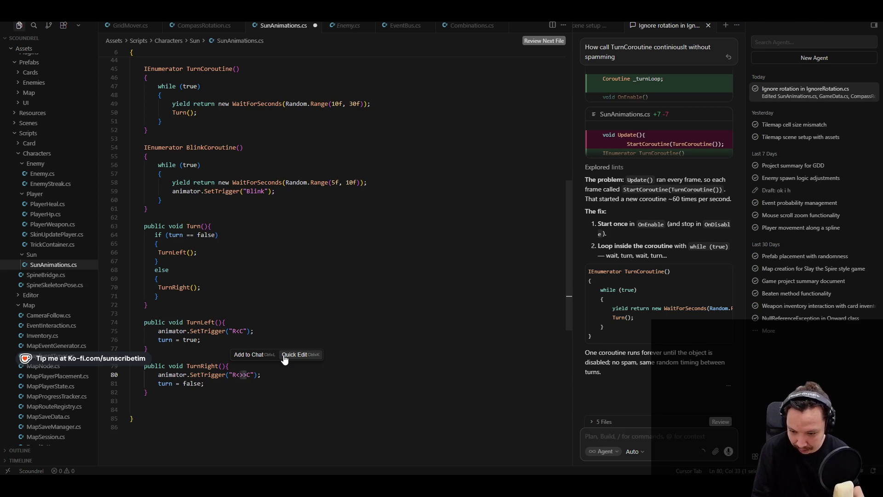
key(Left)
click(237, 331)
key(shift+Right)
text(>)
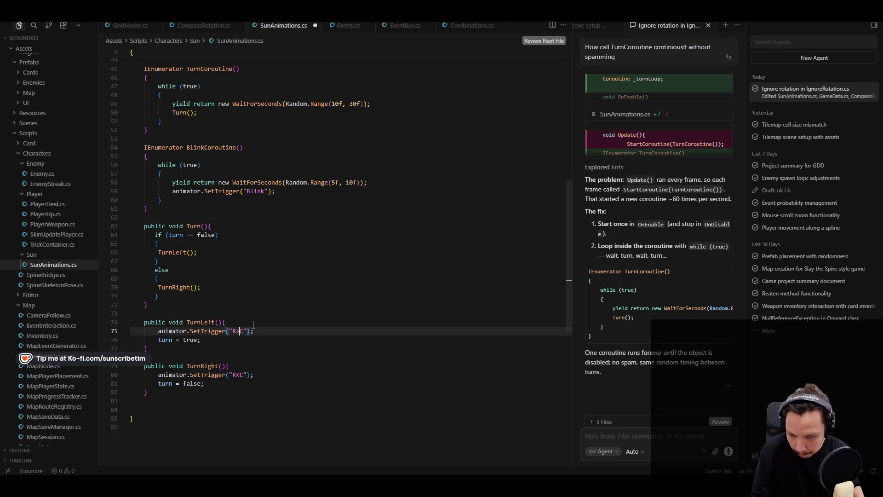
key(Down)
key(Down)
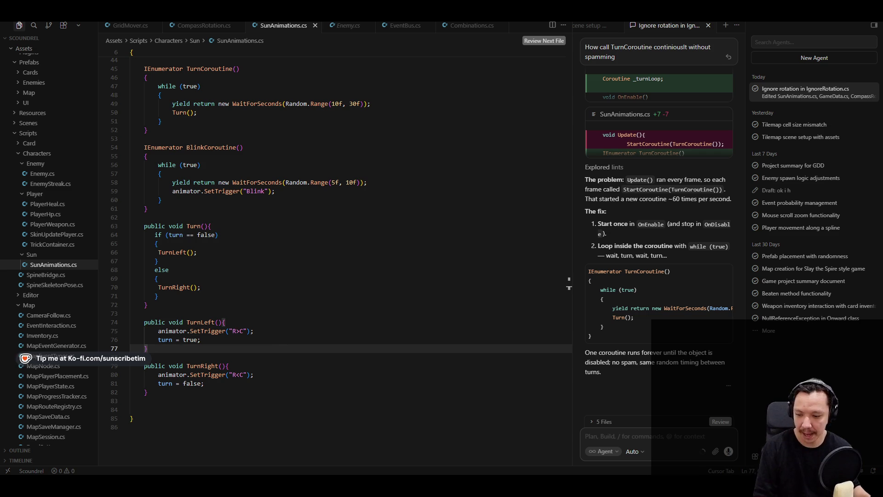
key(alt+Tab)
key(alt+Tab)
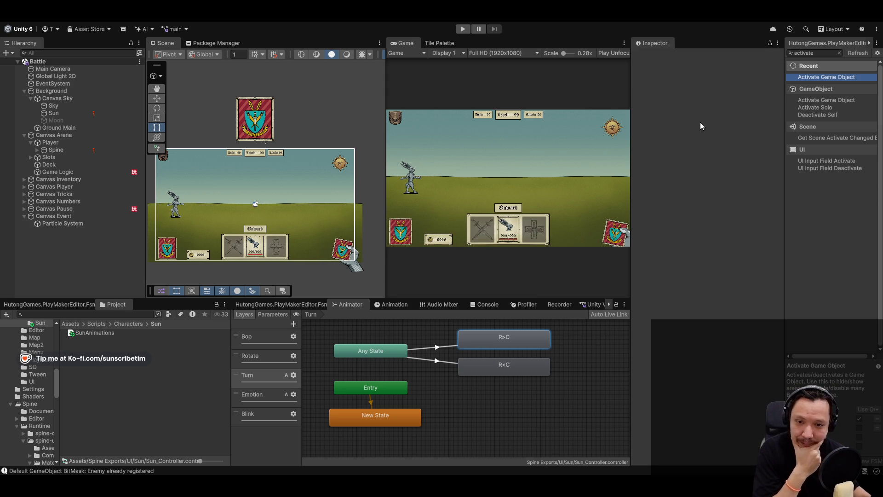
Widen the Game view, start Play, and fight the first rounds using sword and meat cards
drag(385, 86, 360, 91)
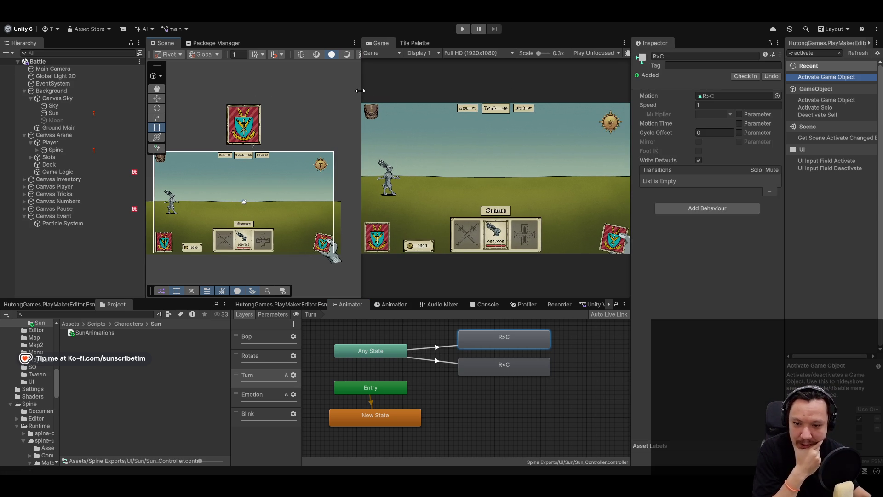
click(457, 29)
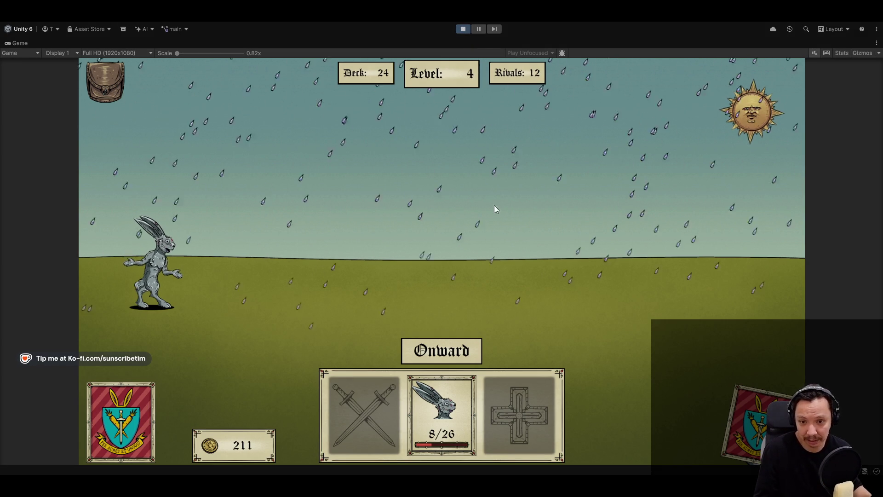
click(442, 350)
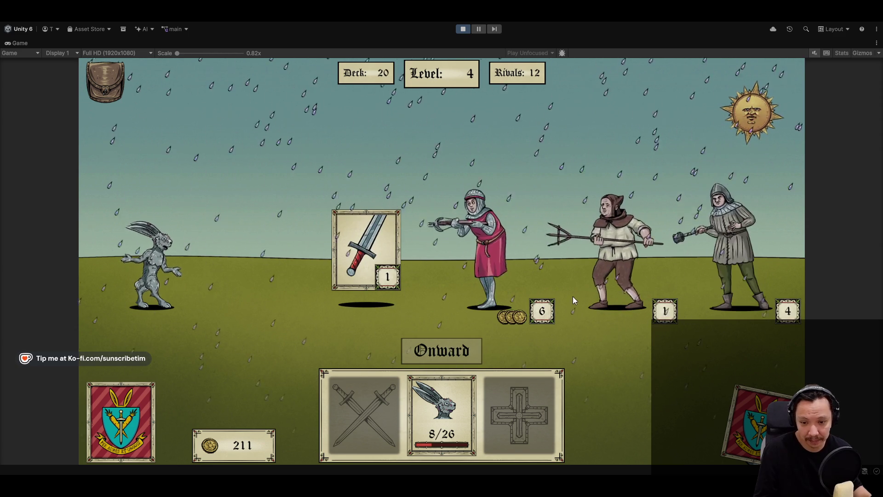
click(393, 305)
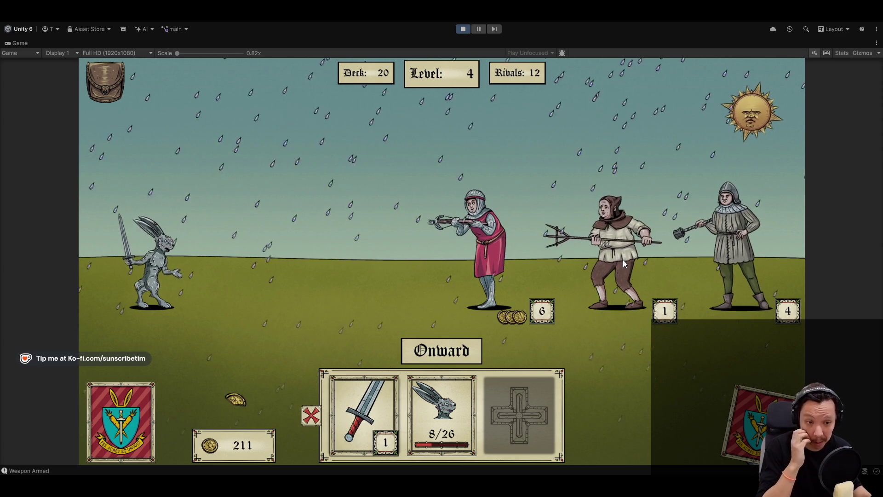
click(341, 416)
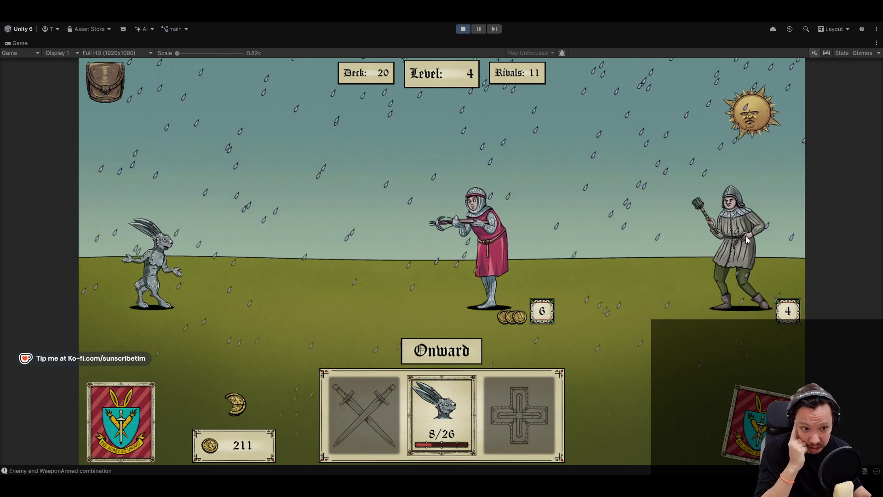
click(428, 377)
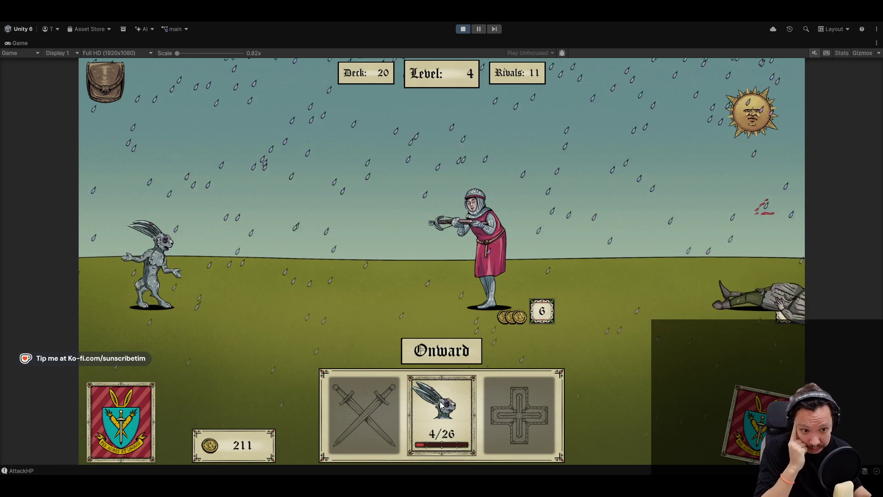
click(461, 352)
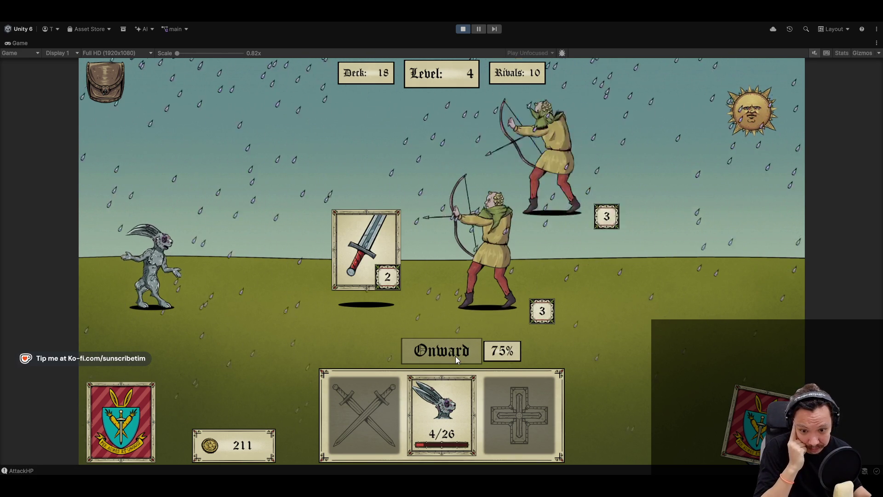
click(382, 276)
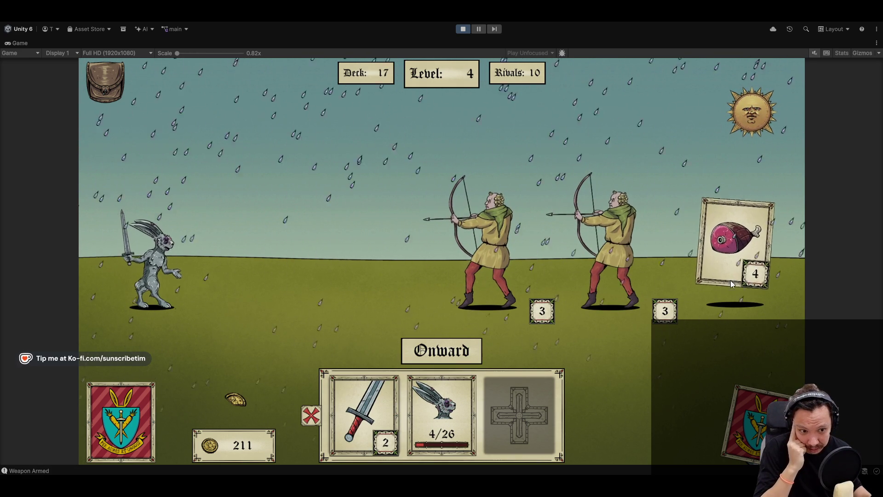
click(735, 250)
click(527, 410)
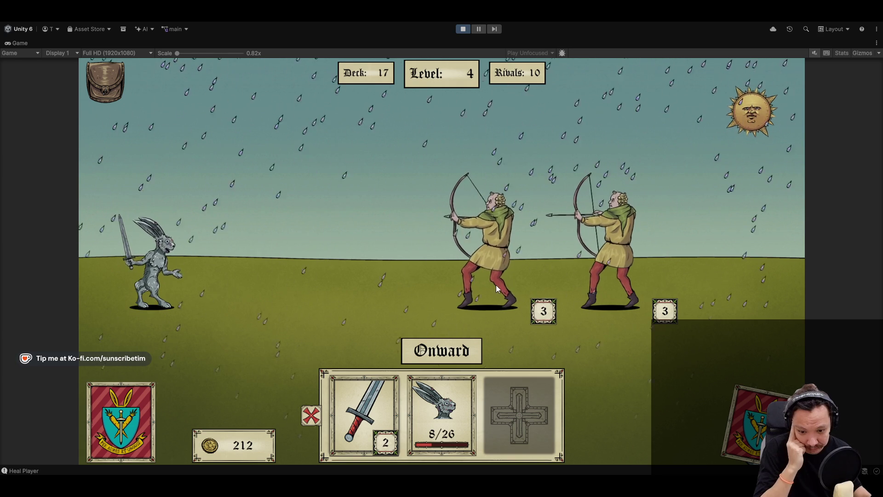
click(367, 441)
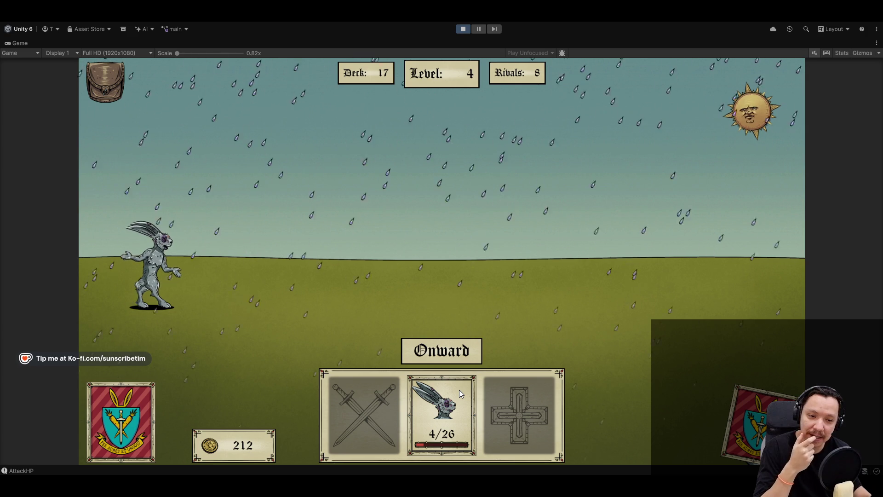
Advance, equip swords to defeat the farmer, and heal the hare with meat
click(458, 352)
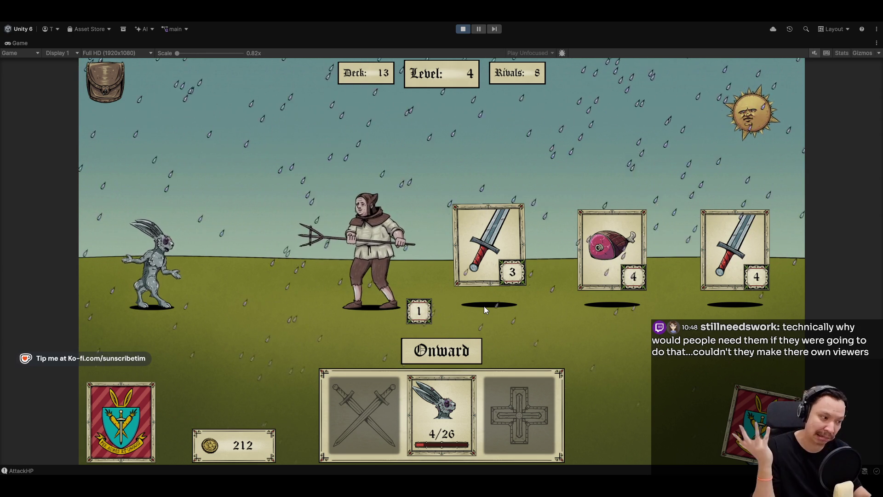
mouse_move(735, 249)
mouse_down()
mouse_move(414, 377)
mouse_move(389, 373)
mouse_up()
drag(612, 249, 514, 430)
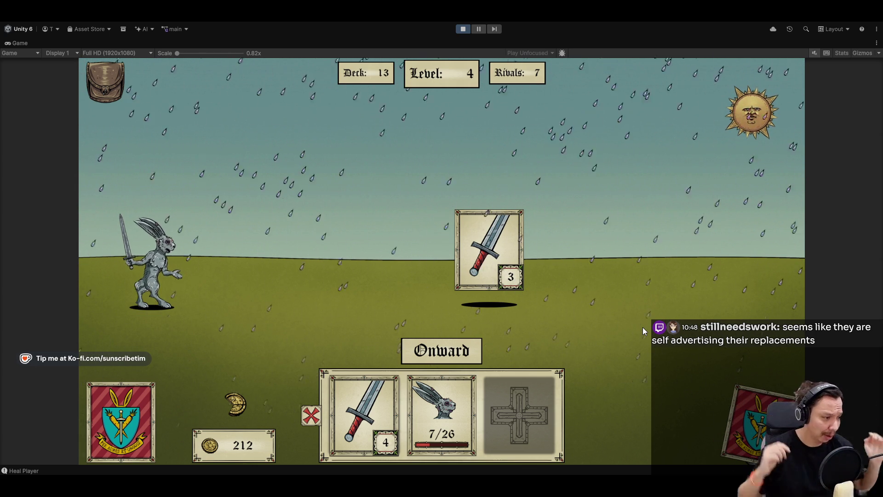
key(space)
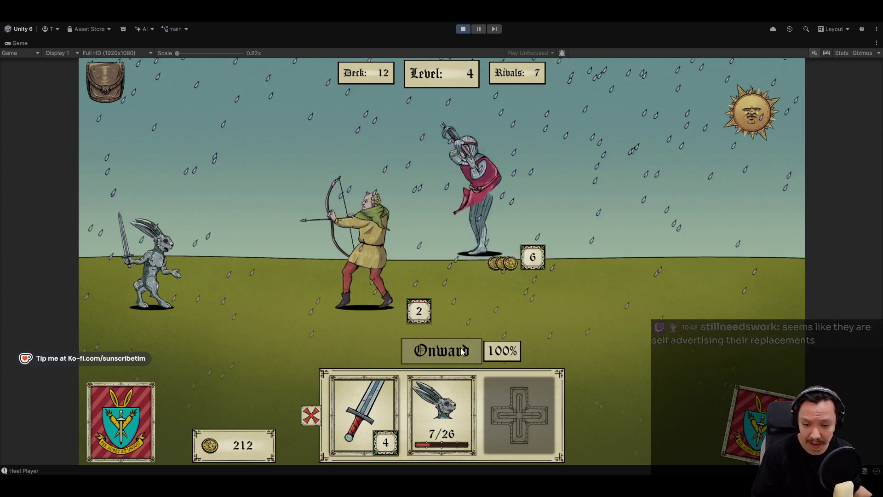
drag(734, 248, 515, 416)
click(516, 416)
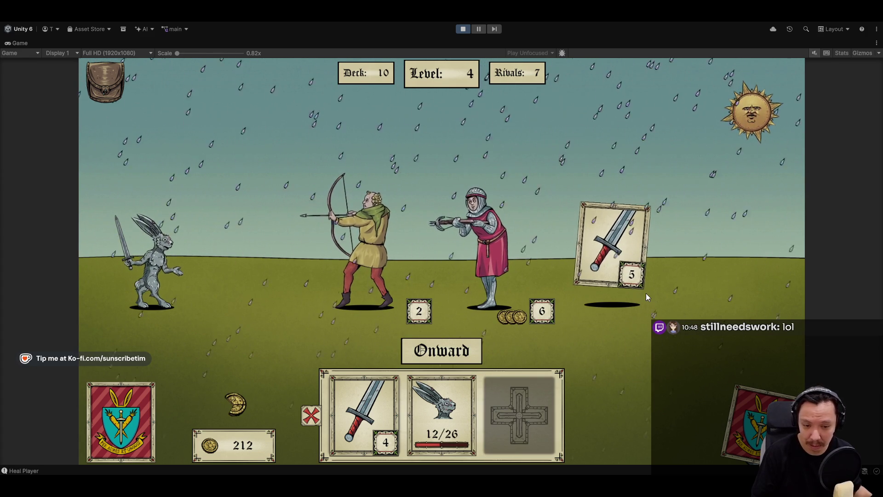
click(501, 276)
Defeat the swordsman and archer, merge swords, heal, advance, and stop the playtest
drag(612, 251, 384, 410)
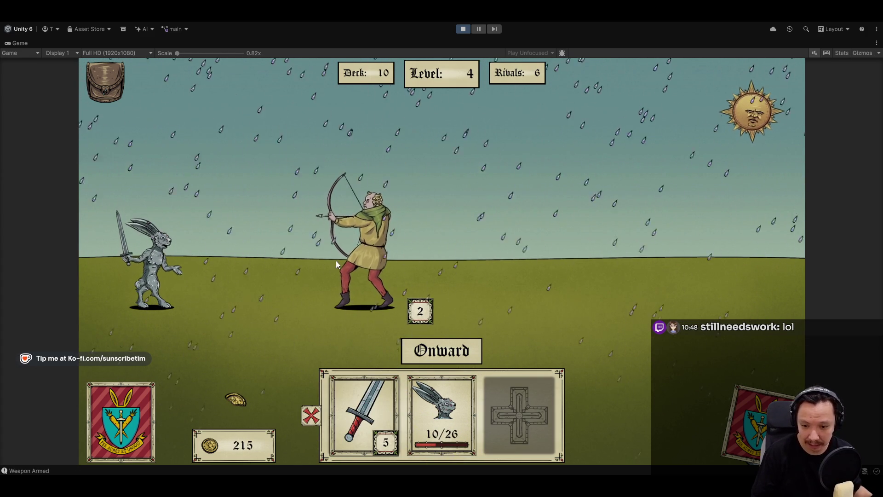
click(436, 355)
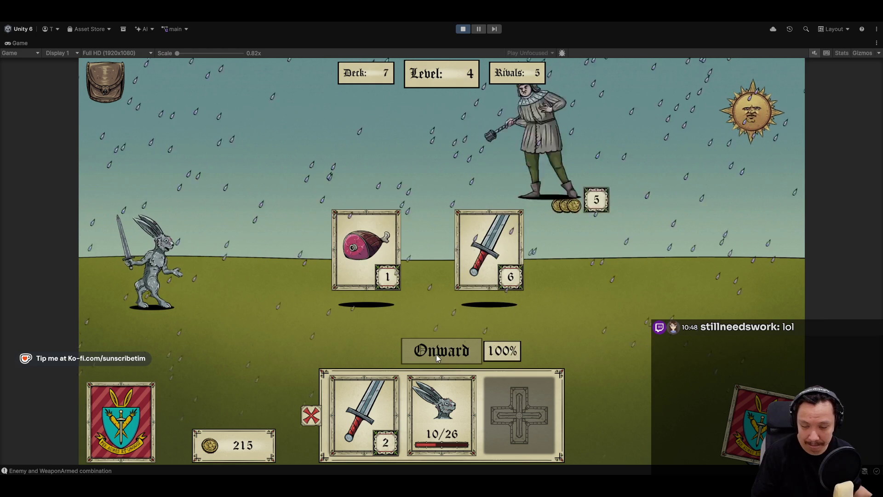
click(506, 262)
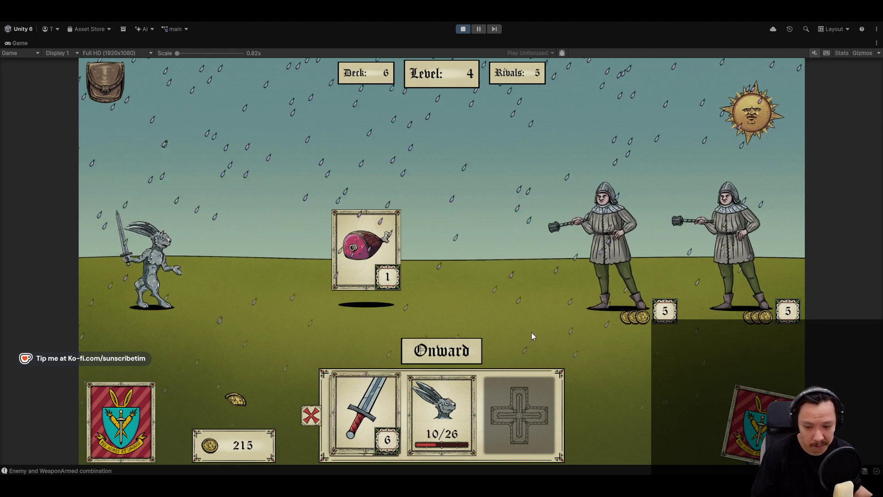
click(594, 276)
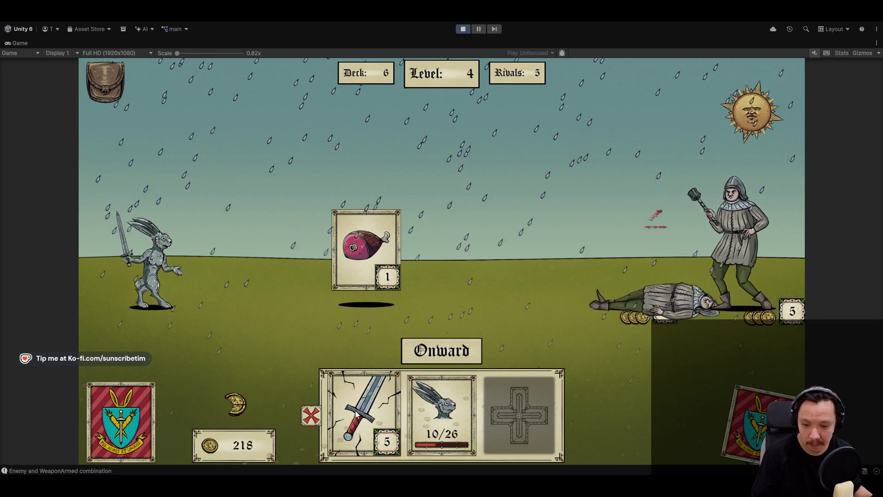
click(391, 254)
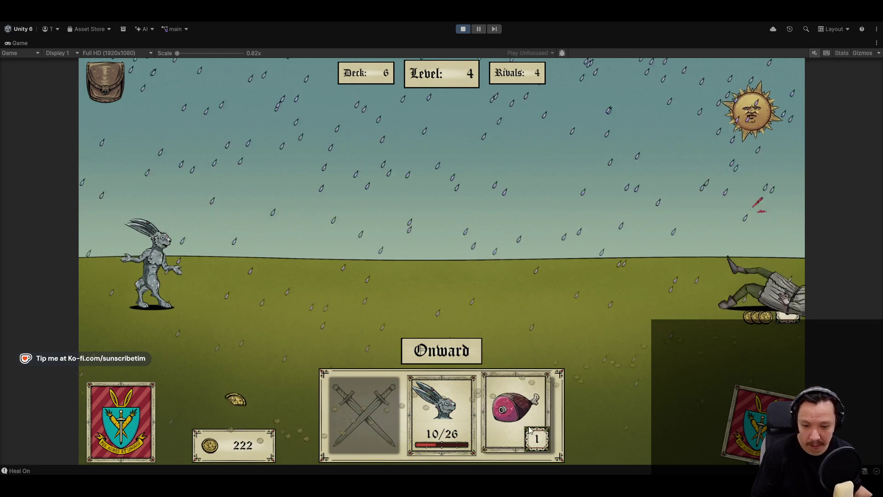
click(453, 353)
click(461, 30)
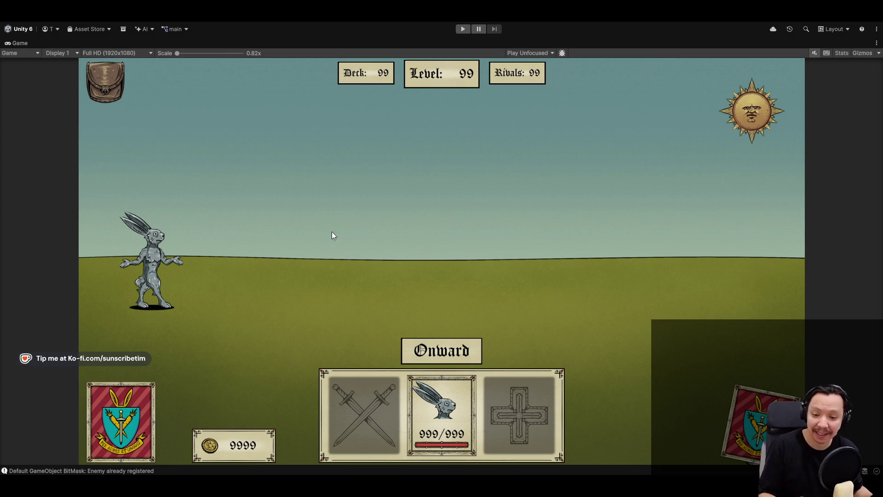
Raise the EmotionPlay chance threshold in SunAnimations.cs from 70 to 80
key(alt+Tab)
scroll(346, 255, up, 5)
scroll(346, 255, up, 7)
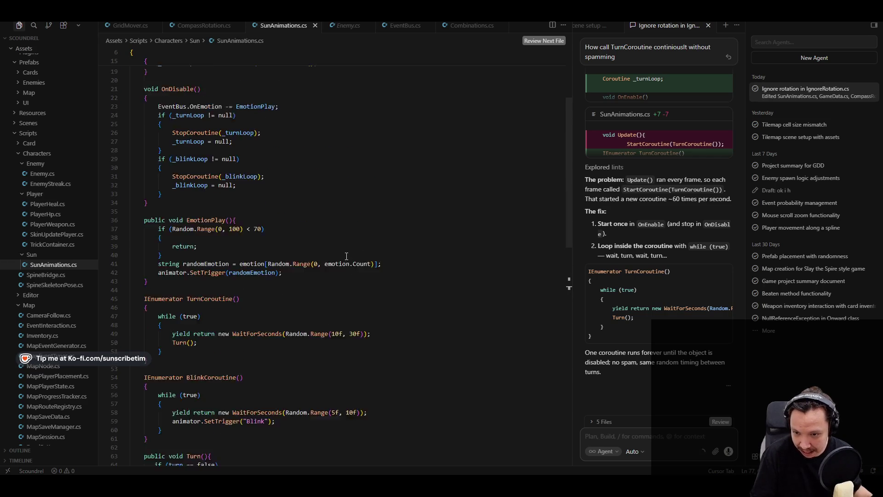
click(249, 321)
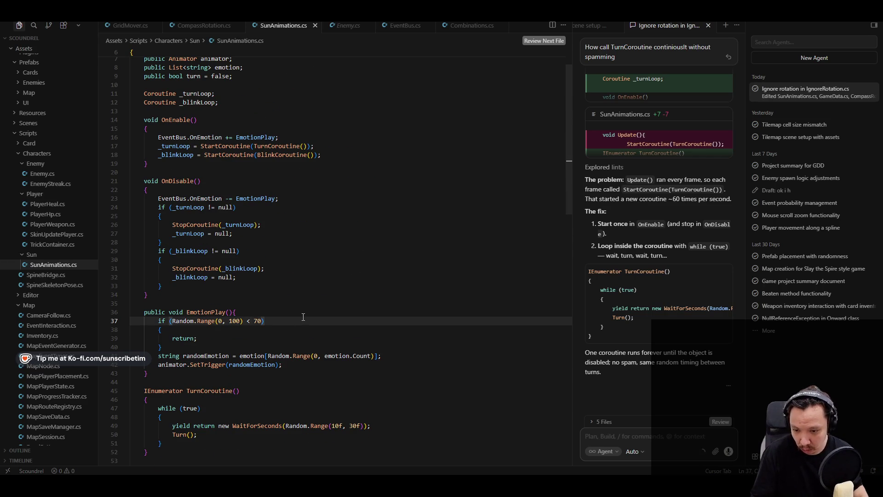
key(shift+Right)
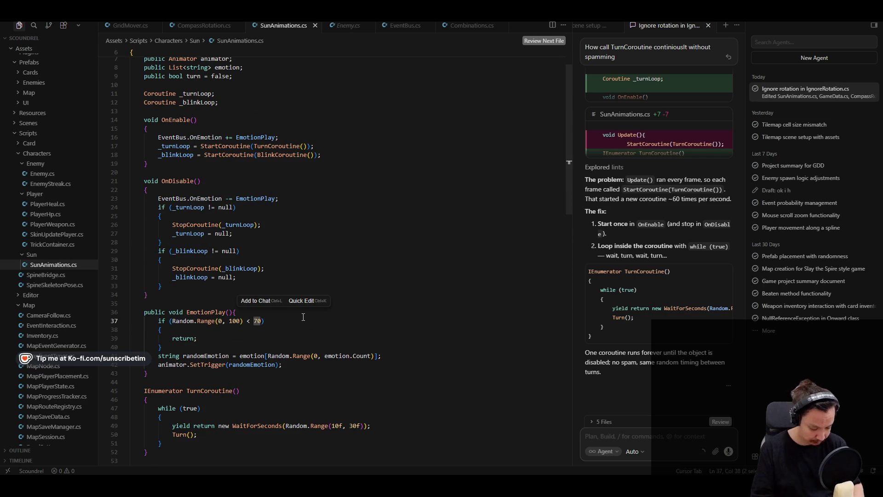
text(8)
Review the random emotion selection line and OnDisable's coroutine cleanup, then return to Unity
click(311, 356)
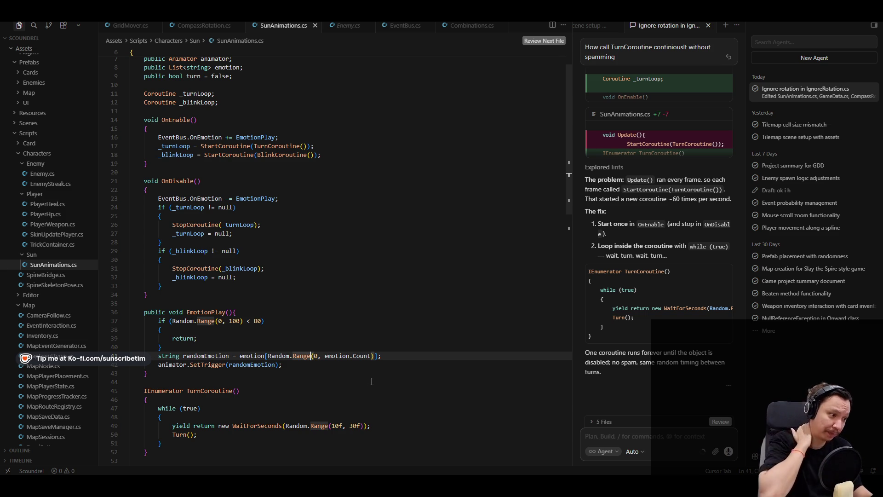
click(348, 253)
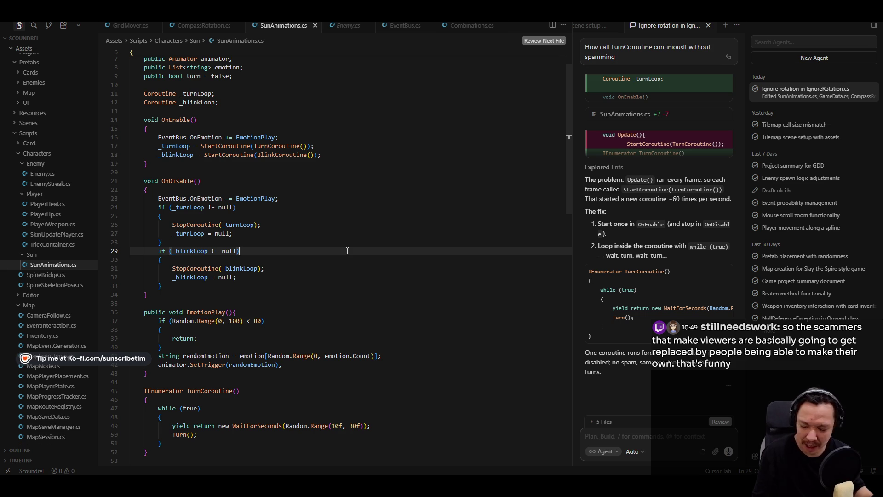
click(291, 292)
scroll(290, 292, up, 2)
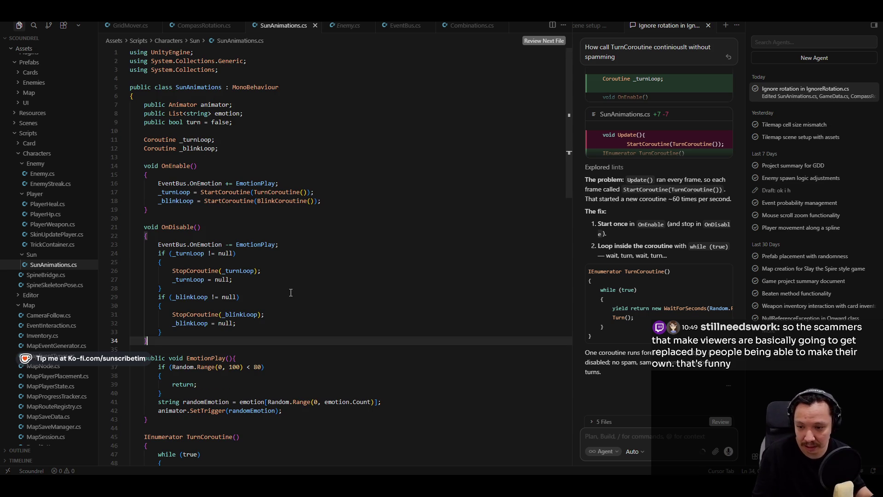
scroll(291, 293, down, 10)
scroll(290, 293, up, 10)
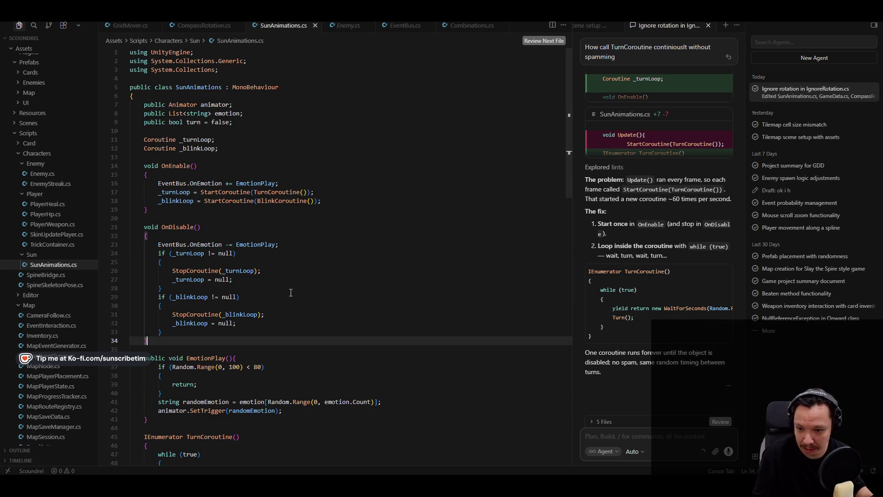
scroll(291, 293, down, 3)
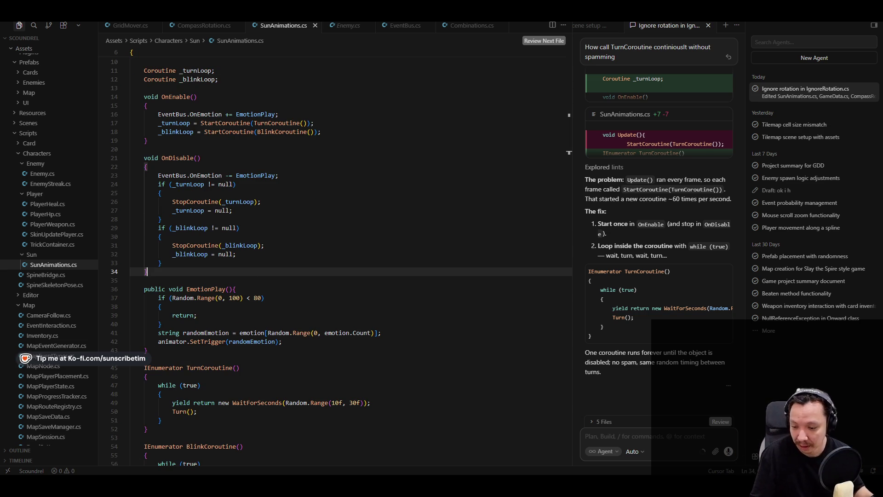
key(alt+Tab)
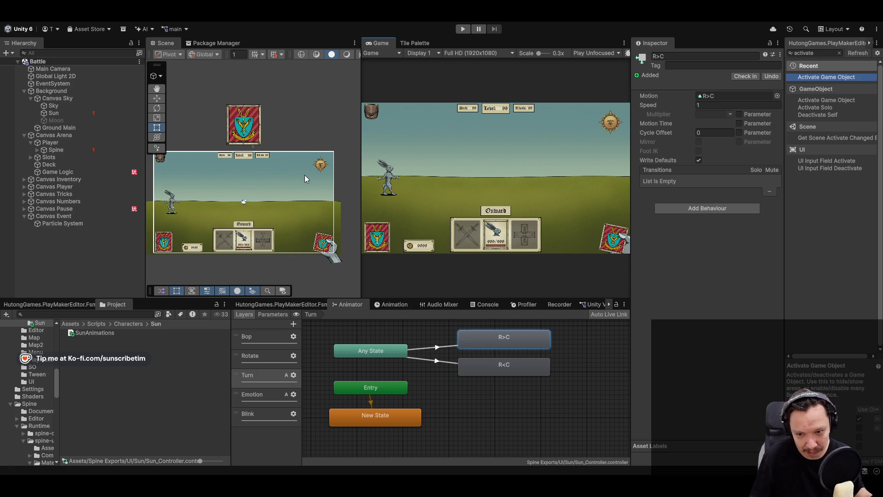
scroll(303, 197, up, 2)
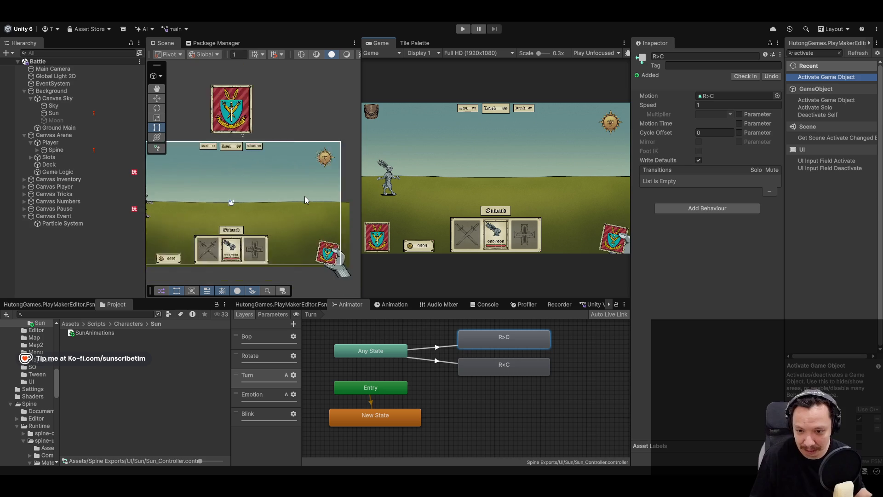
scroll(305, 196, down, 3)
scroll(311, 221, up, 3)
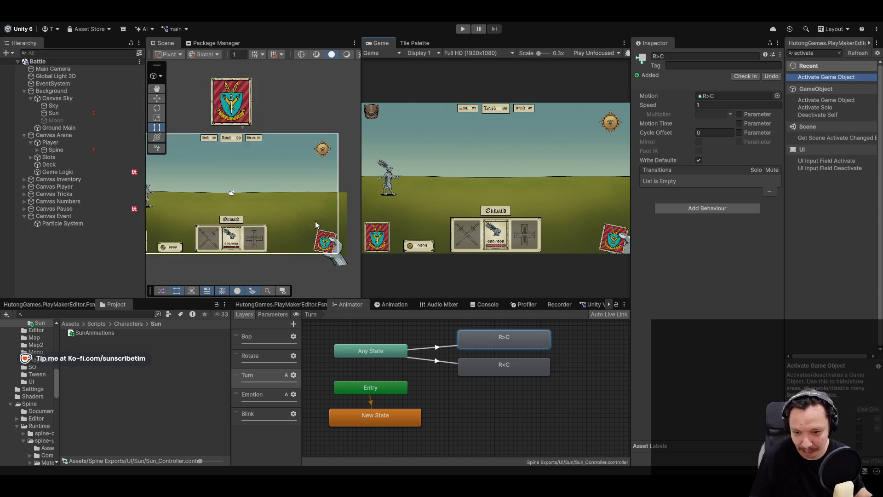
scroll(289, 219, down, 4)
scroll(250, 223, up, 2)
scroll(250, 217, down, 1)
scroll(252, 219, up, 1)
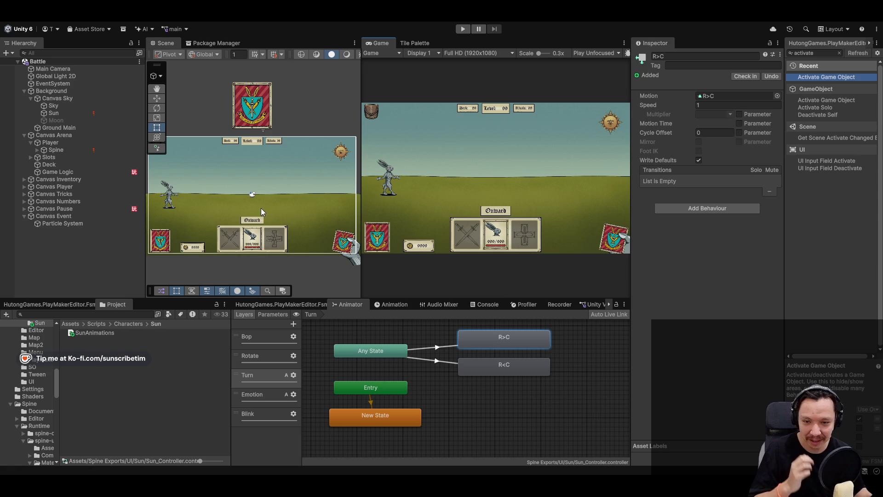
double_click(382, 43)
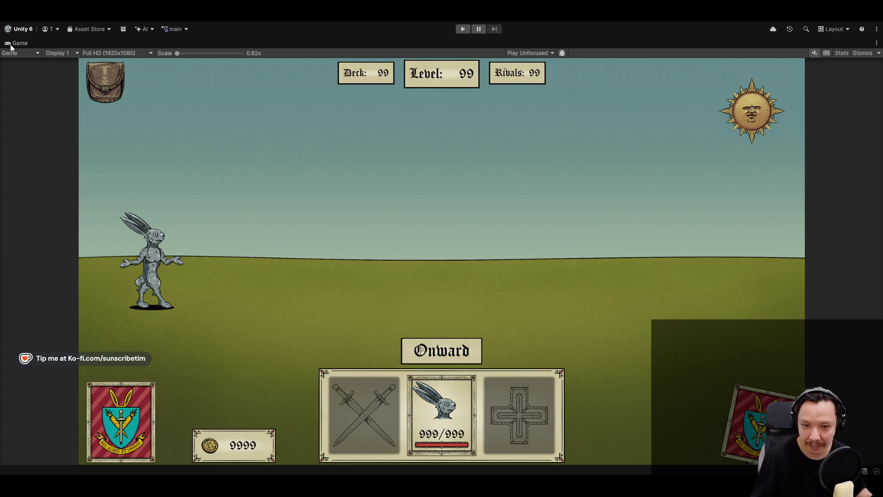
double_click(11, 46)
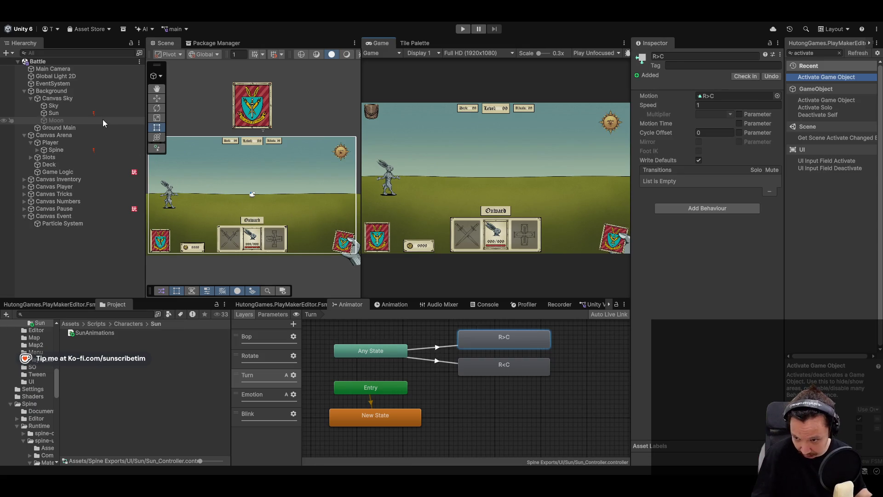
Locate the SunAnimations script asset in the Sun scripts folder
click(104, 113)
click(101, 119)
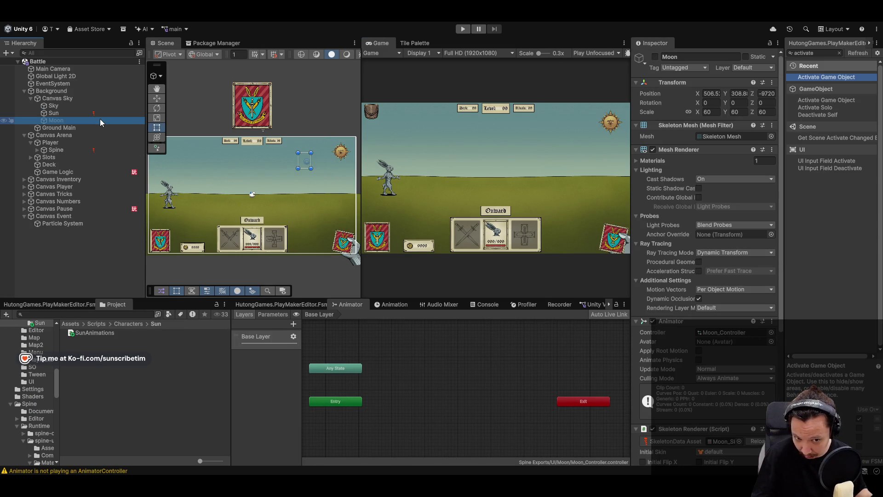
click(106, 113)
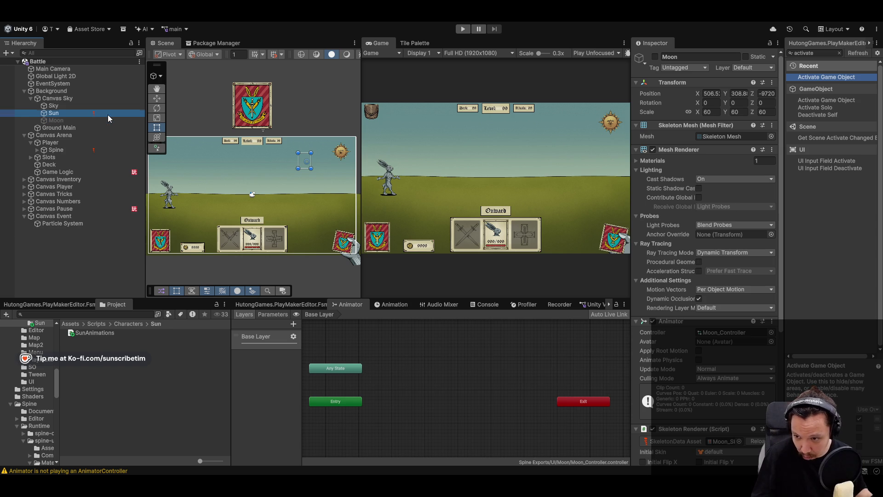
click(128, 324)
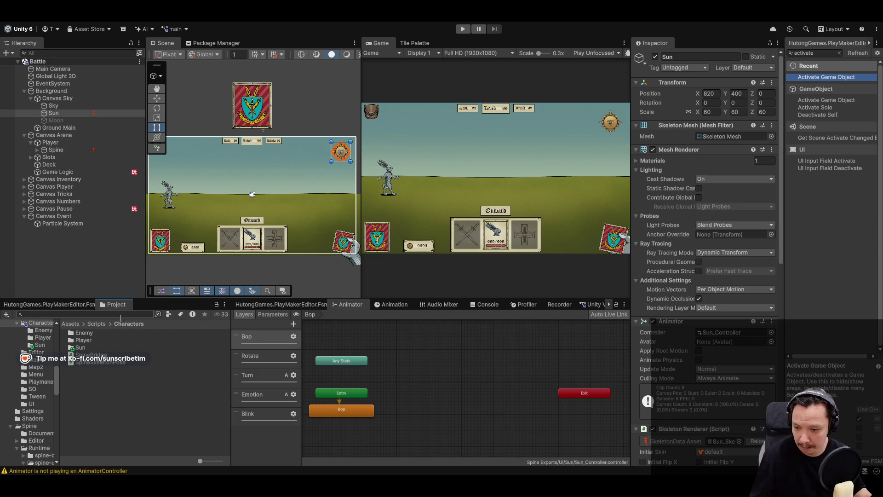
double_click(81, 348)
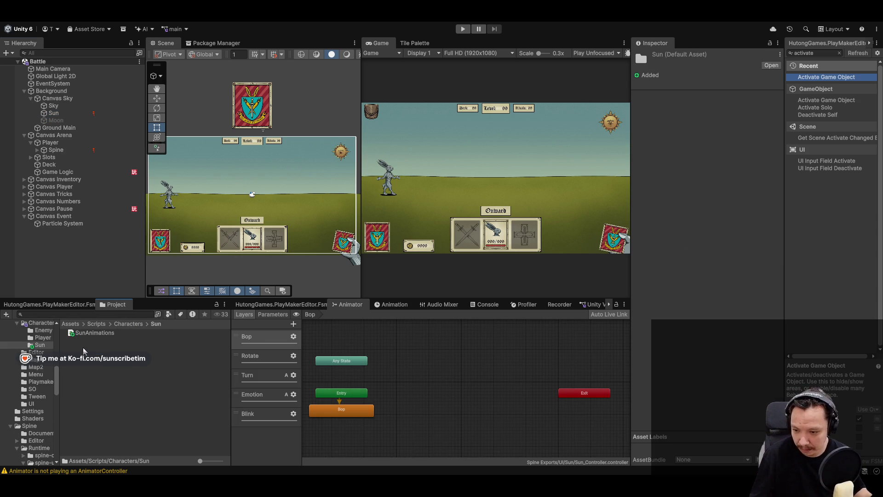
click(107, 335)
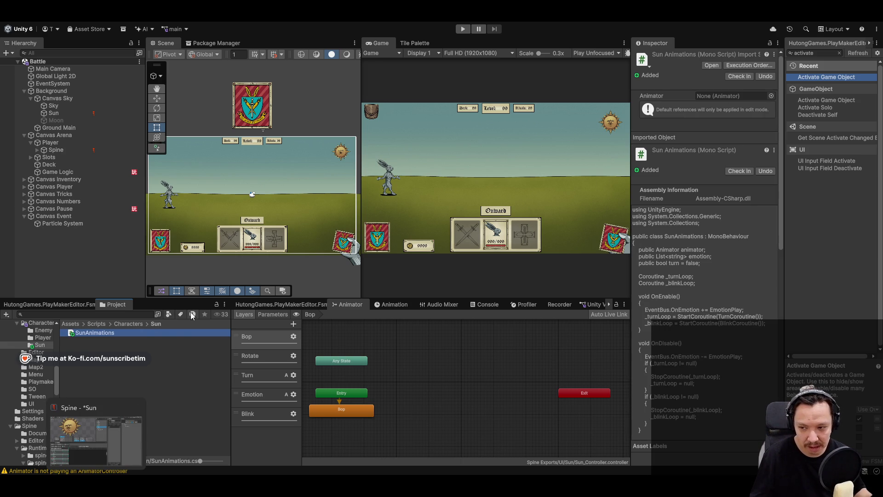
Deactivate the Sun object and activate the Moon object
click(54, 113)
key(alt+shift+a)
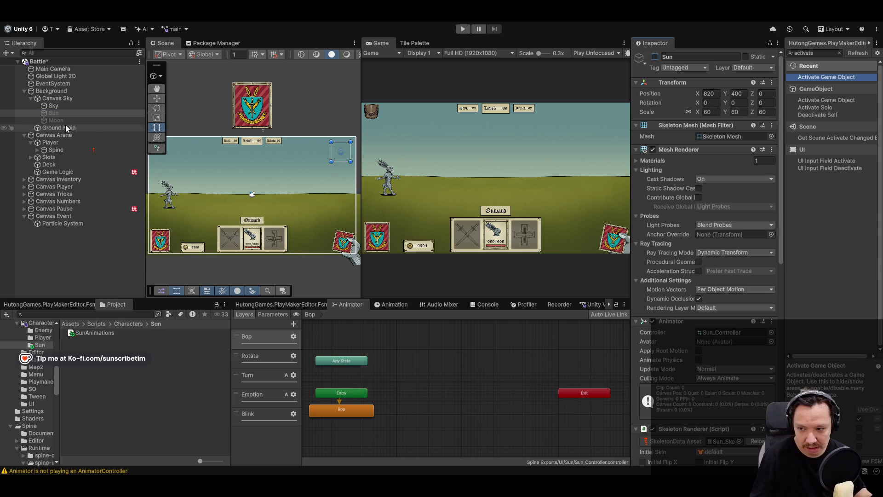
click(69, 121)
key(alt+shift+a)
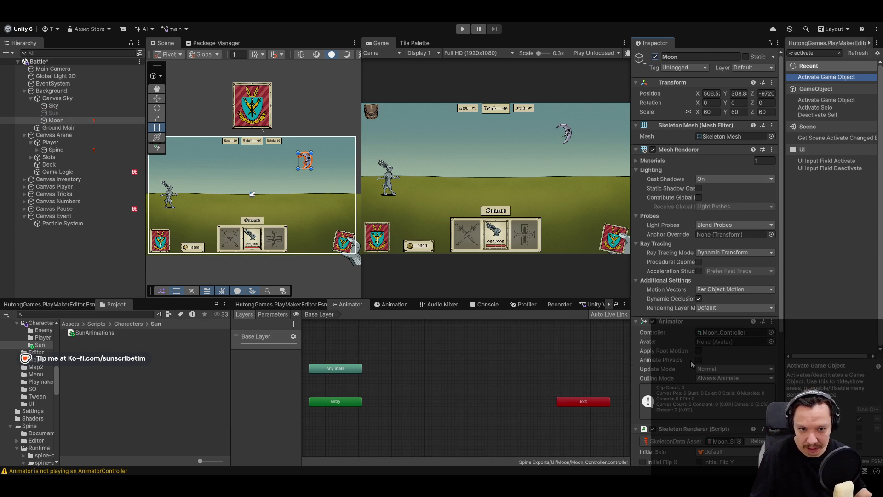
Attach SunAnimations to Moon and move the component below Skeleton Mecanim
scroll(691, 358, down, 5)
drag(98, 332, 711, 391)
mouse_move(728, 319)
mouse_down()
mouse_move(706, 413)
mouse_move(708, 319)
mouse_move(710, 328)
mouse_up()
scroll(732, 373, down, 5)
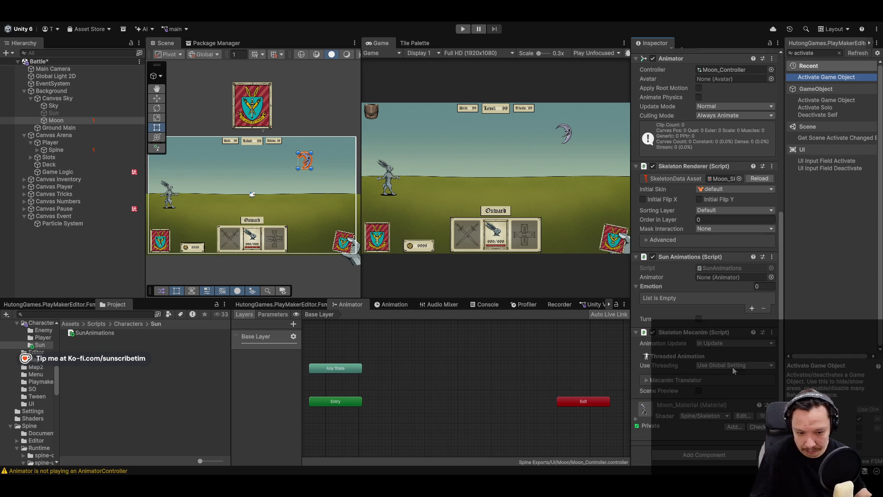
mouse_move(681, 257)
mouse_down()
mouse_move(689, 401)
mouse_move(701, 401)
mouse_up()
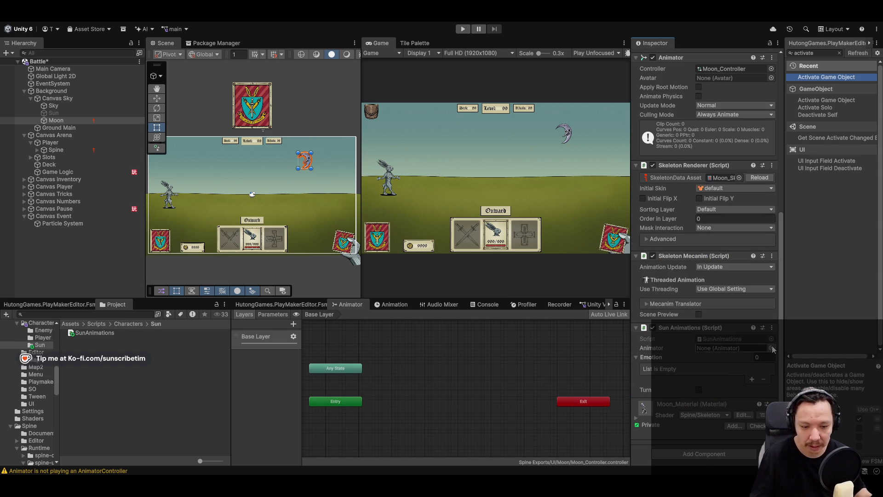
Assign Moon's Animator, give the Emotion list 3 entries, and save the Sun project in Spine
mouse_move(57, 121)
mouse_down()
mouse_move(552, 230)
mouse_move(733, 349)
mouse_up()
text(3)
key(Return)
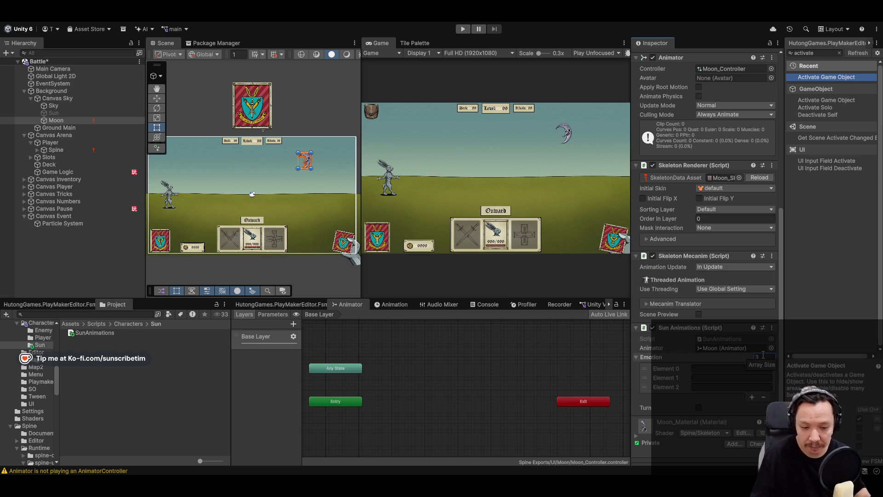
key(alt+Tab)
key(ctrl+s)
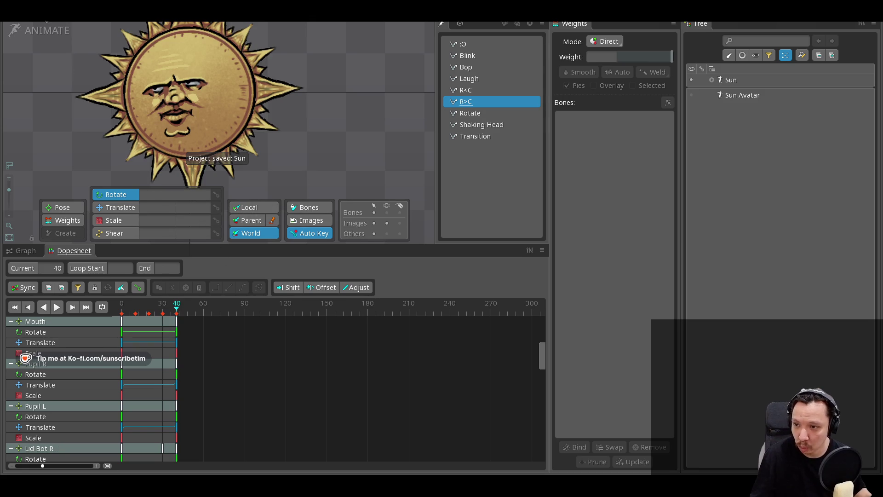
Open the Moon project from Recent Projects and view its Eye animation in Animate mode
click(14, 10)
mouse_move(111, 51)
click(169, 63)
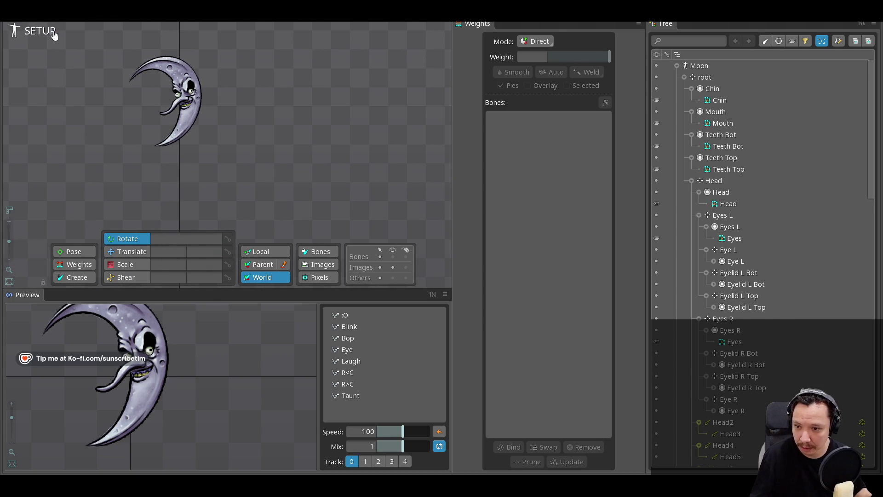
click(41, 31)
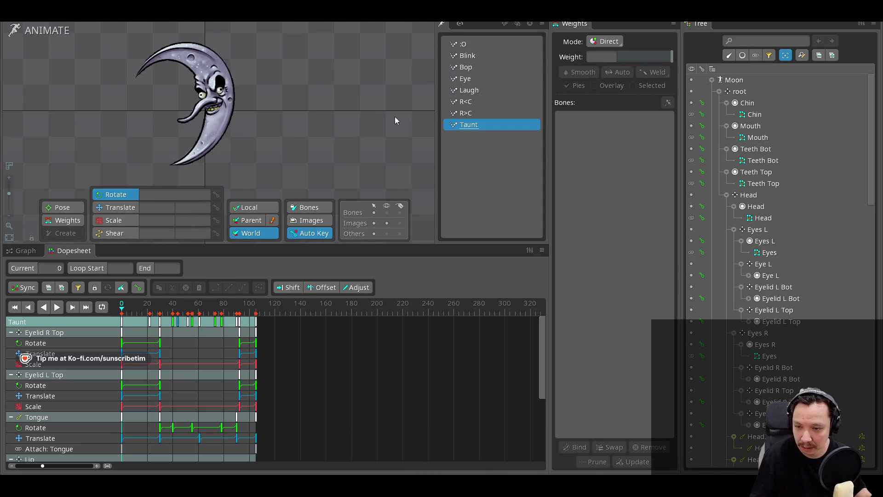
click(487, 80)
scroll(244, 126, up, 2)
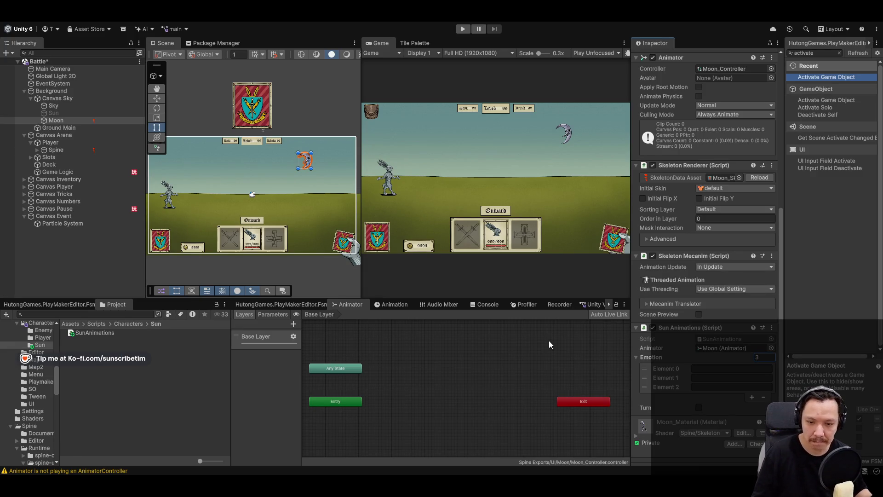
Edit the first emotion name field and frame the Moon object in the Scene view
click(733, 369)
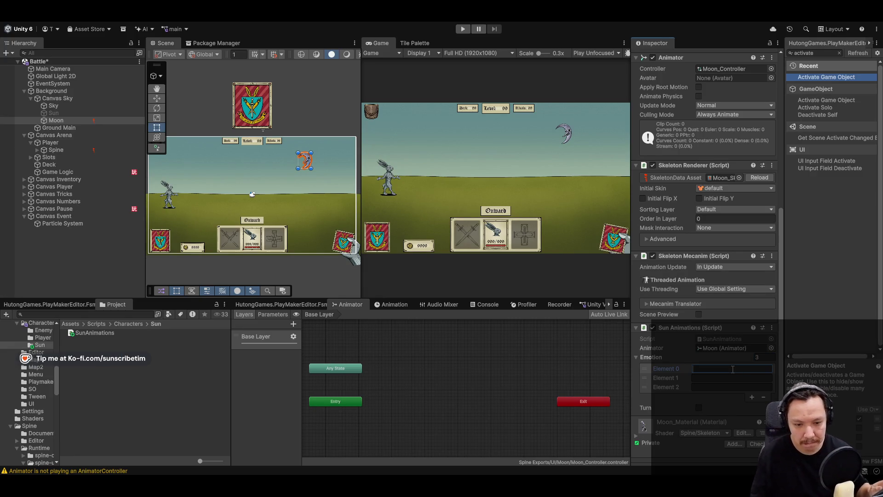
key(f)
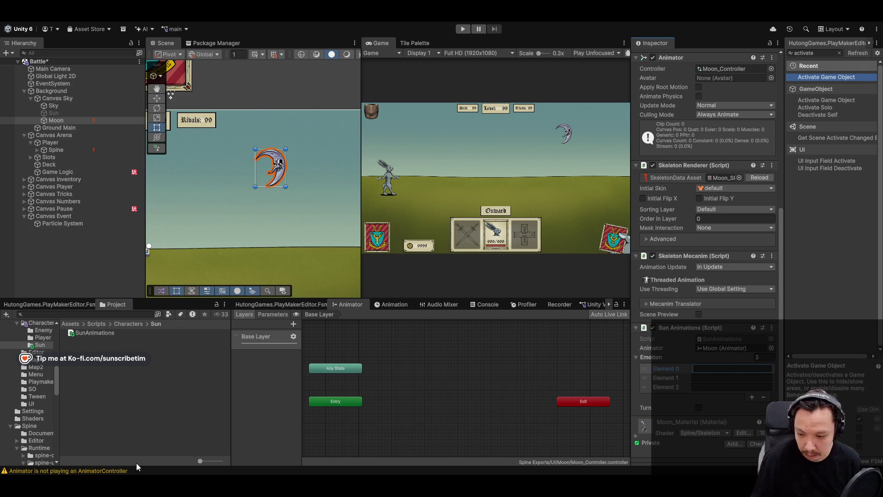
key(alt+Tab)
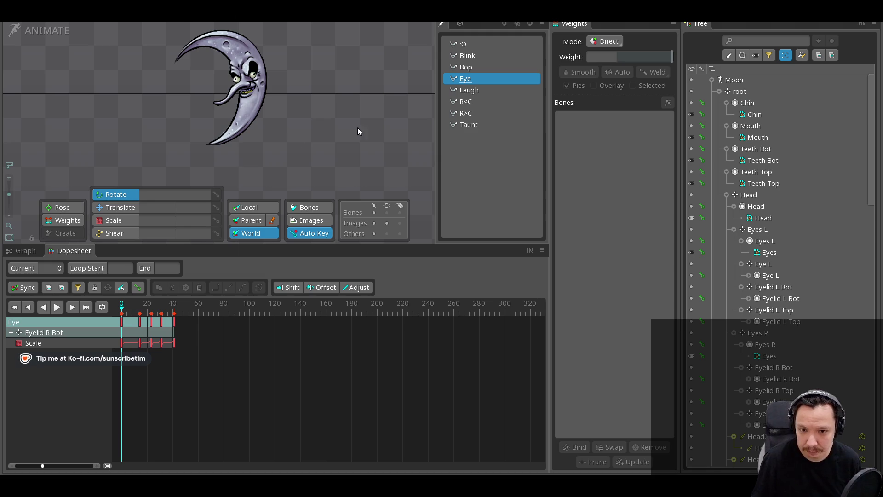
Preview R<C and rename it to the temporary name R>C2 after a name conflict
click(466, 102)
drag(129, 309, 147, 315)
double_click(471, 101)
key(Left)
key(Right)
key(Delete)
text(<)
key(Return)
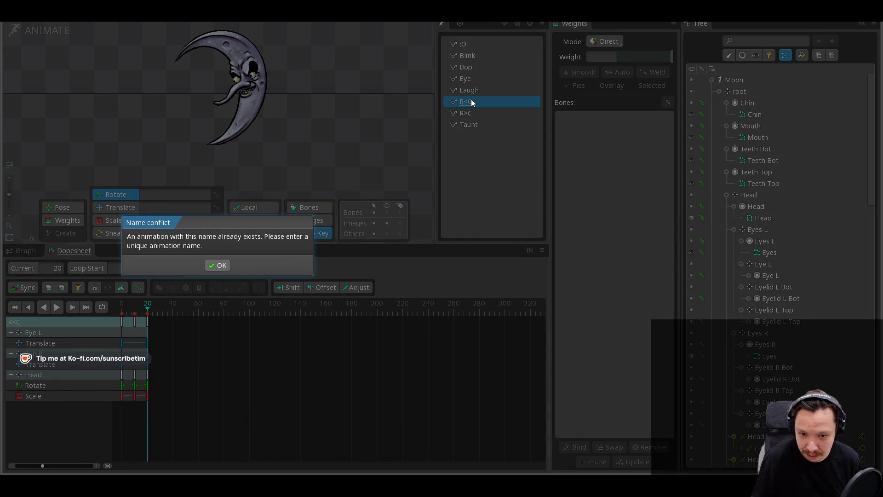
click(228, 271)
key(End)
text(2)
key(Return)
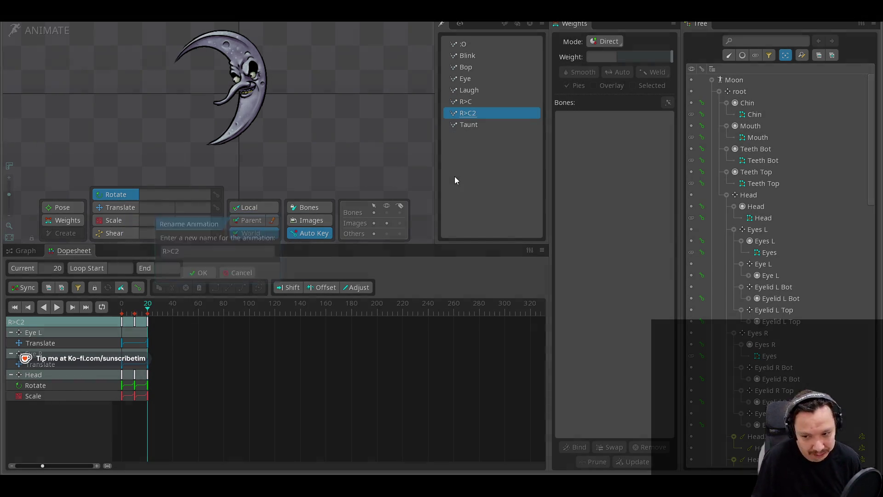
Rename R>C2 back to R<C and save the Moon project
click(473, 103)
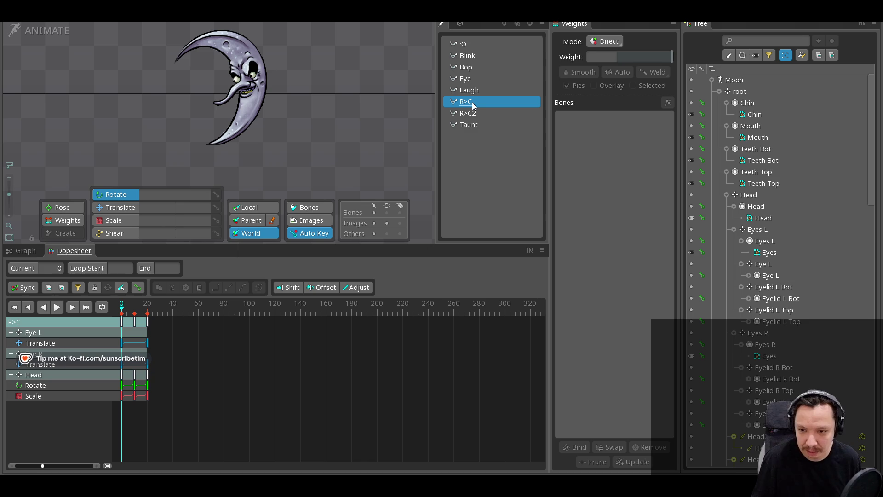
click(151, 311)
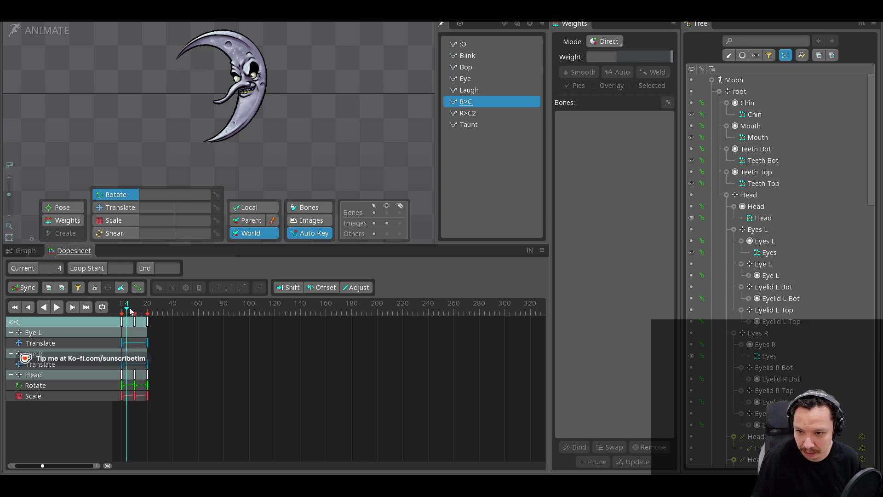
double_click(475, 112)
key(End)
key(BackSpace)
text(,)
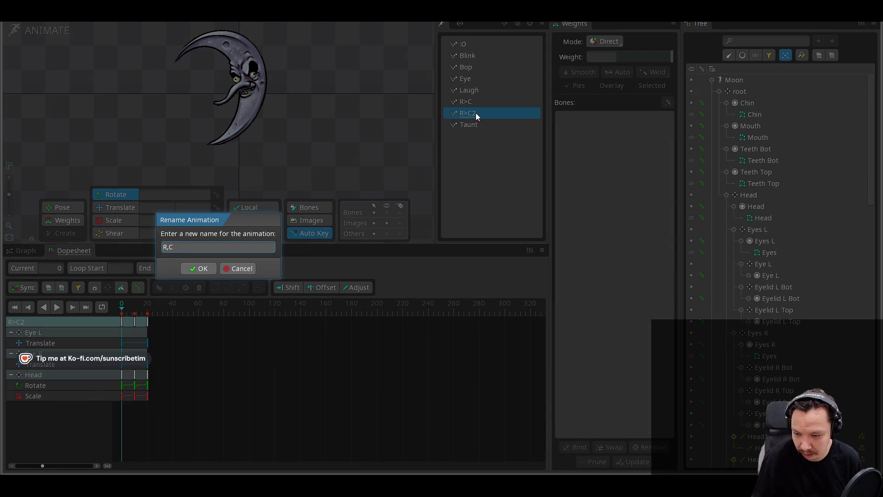
key(Return)
key(ctrl+s)
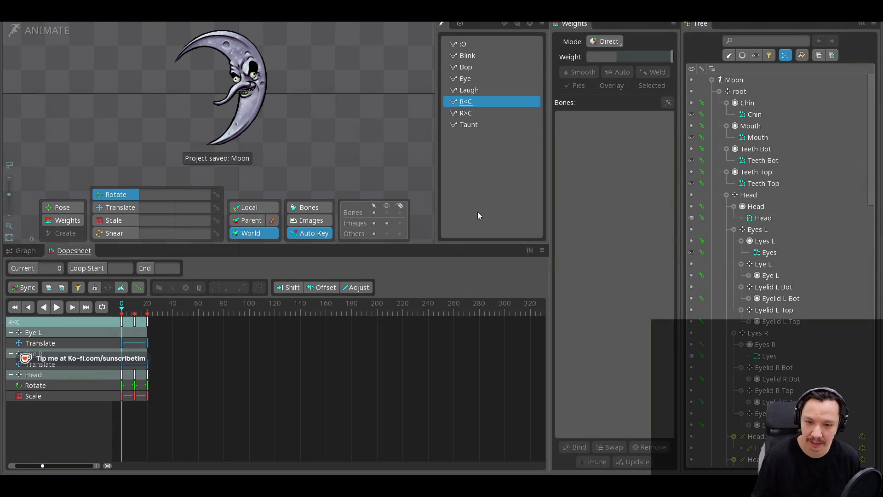
Compare Moon's R>C with the Sun project's R>C animation, then reopen Moon
click(480, 112)
mouse_move(123, 311)
mouse_down()
mouse_move(147, 311)
mouse_move(119, 318)
mouse_up()
key(ctrl+s)
click(14, 30)
mouse_move(60, 55)
click(167, 63)
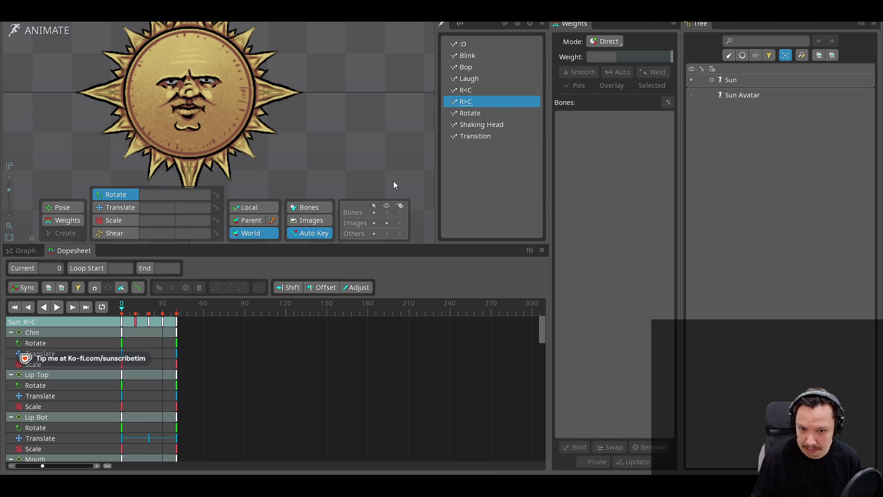
mouse_move(120, 308)
mouse_down()
mouse_move(185, 309)
mouse_move(175, 309)
mouse_up()
click(16, 29)
mouse_move(90, 50)
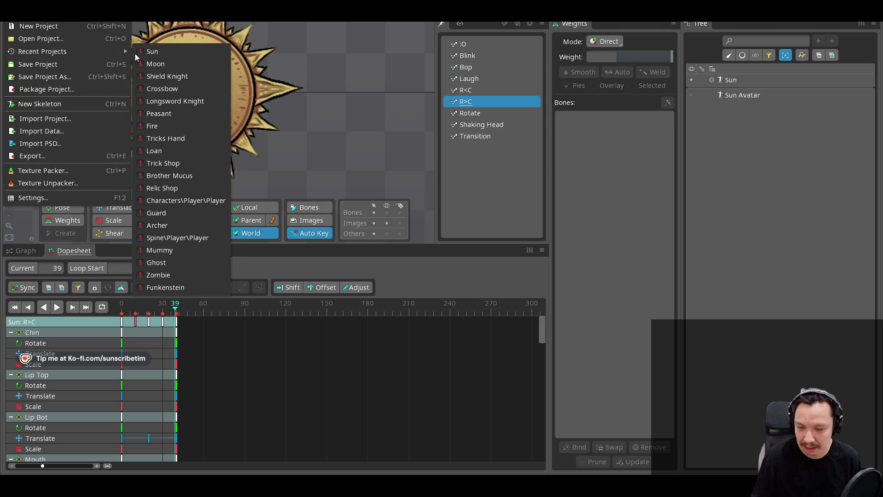
click(180, 52)
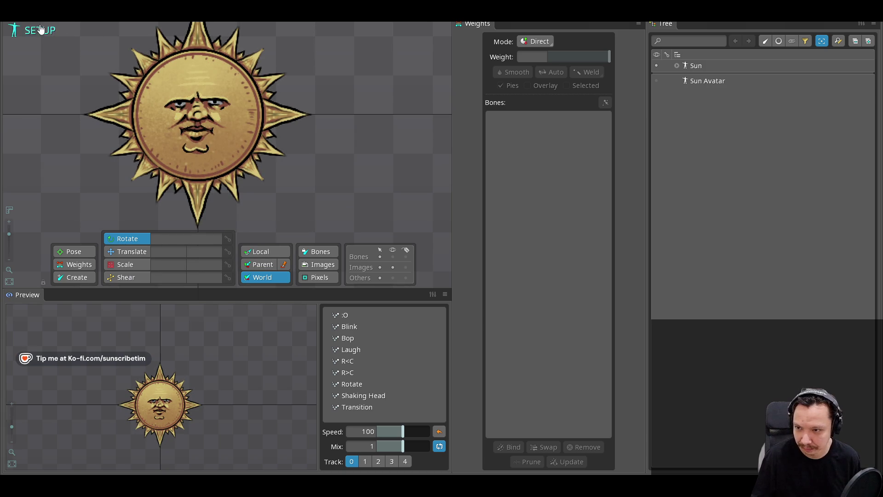
click(40, 29)
mouse_move(82, 48)
click(167, 61)
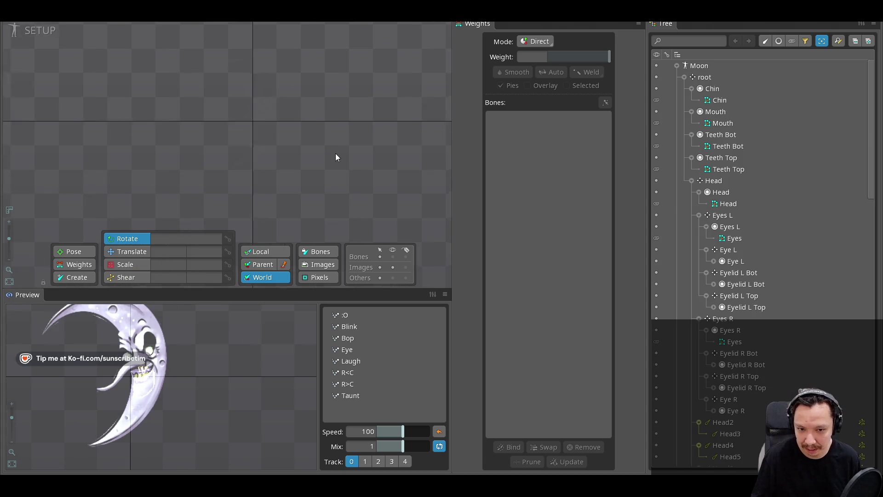
Attempt renaming R>C to R<C, then cancel after the name conflict warning
click(33, 30)
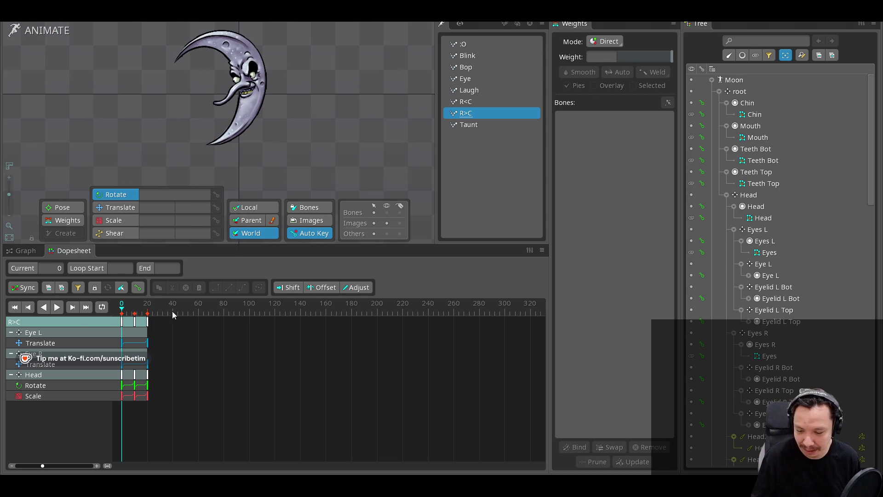
drag(122, 308, 141, 307)
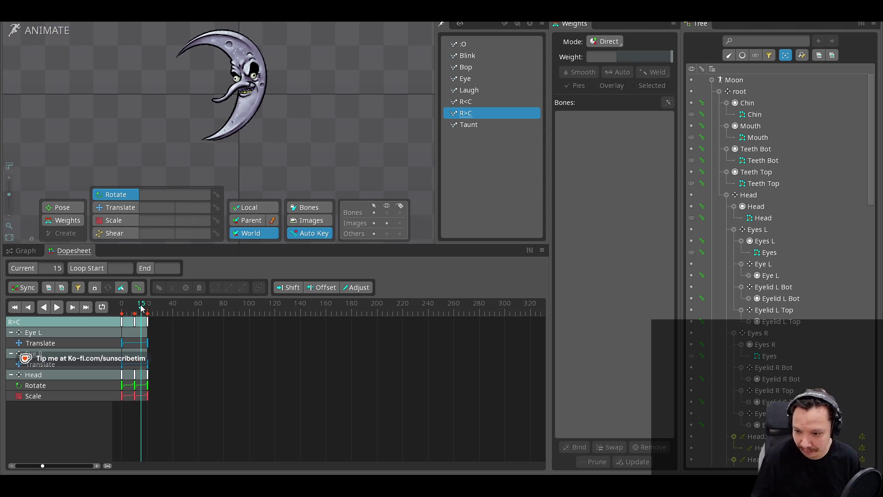
double_click(475, 116)
key(BackSpace)
key(BackSpace)
text(<C)
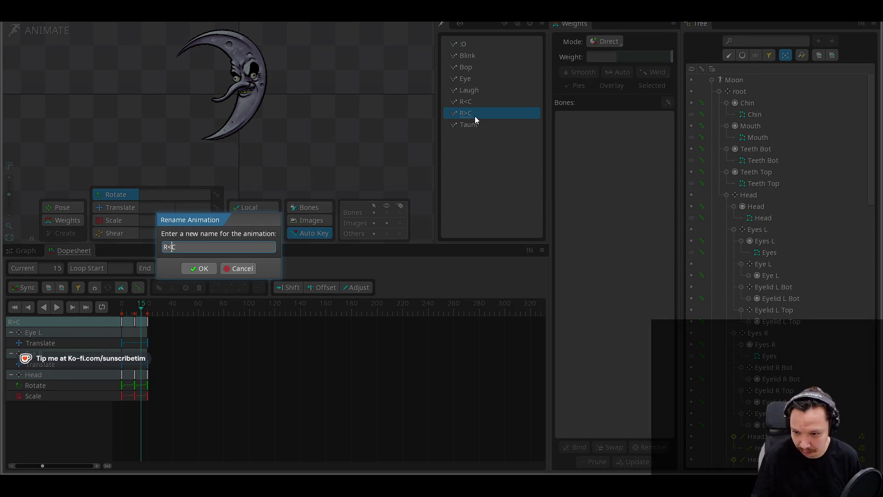
key(Return)
click(223, 266)
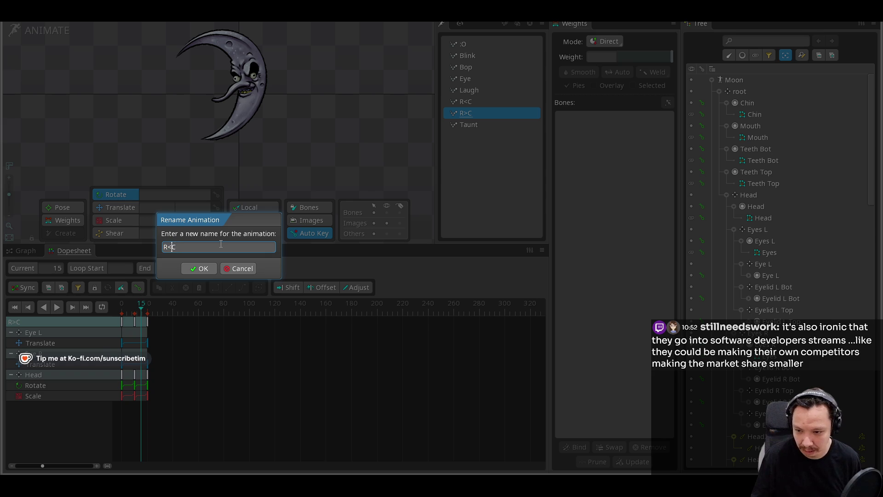
key(Escape)
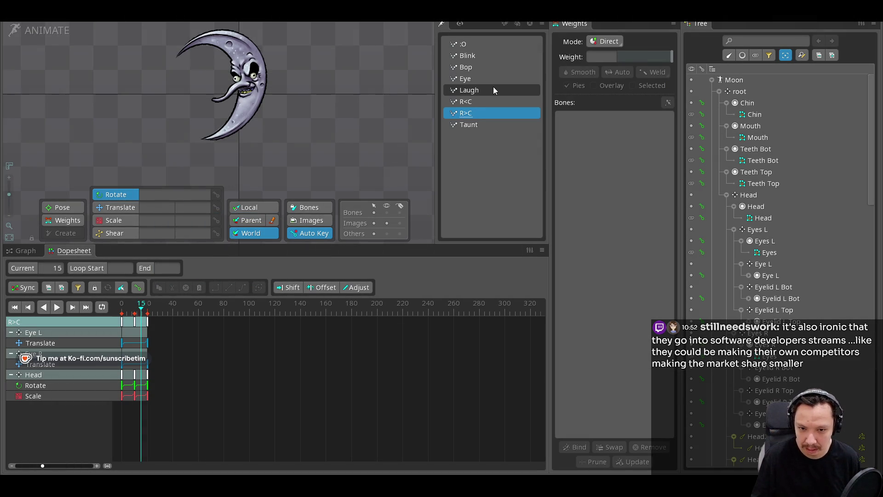
Preview R<C and rename it to the temporary name R<C2
click(474, 102)
mouse_move(122, 310)
mouse_down()
mouse_move(134, 308)
mouse_move(105, 308)
mouse_up()
double_click(473, 101)
text(2)
key(Return)
Rename R>C to R<C and R<C2 to R>C, preview, and save the Moon project
click(481, 114)
double_click(482, 113)
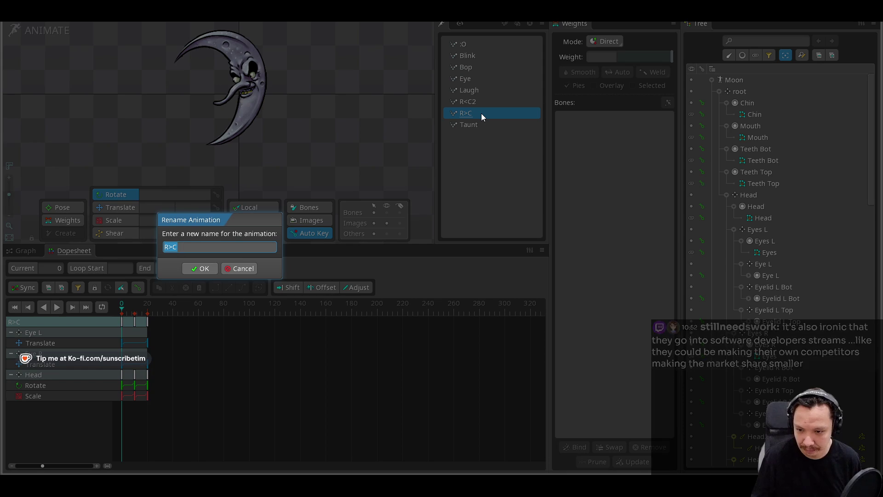
key(Return)
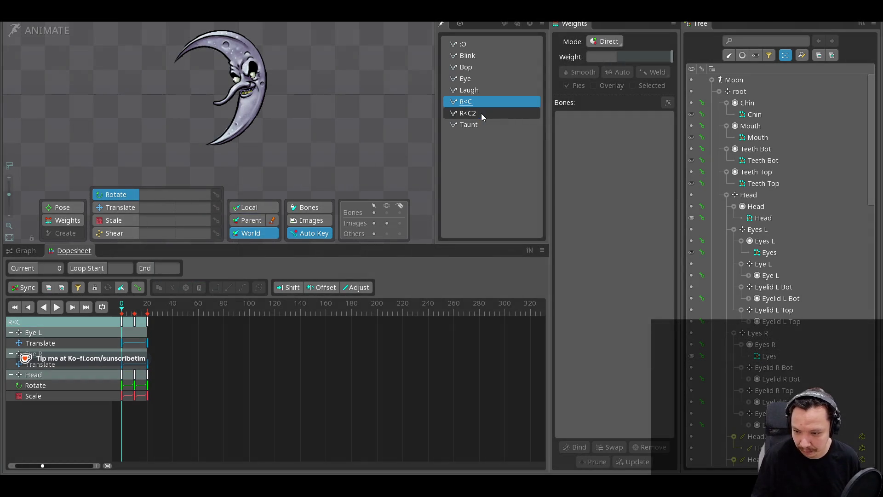
drag(123, 307, 146, 309)
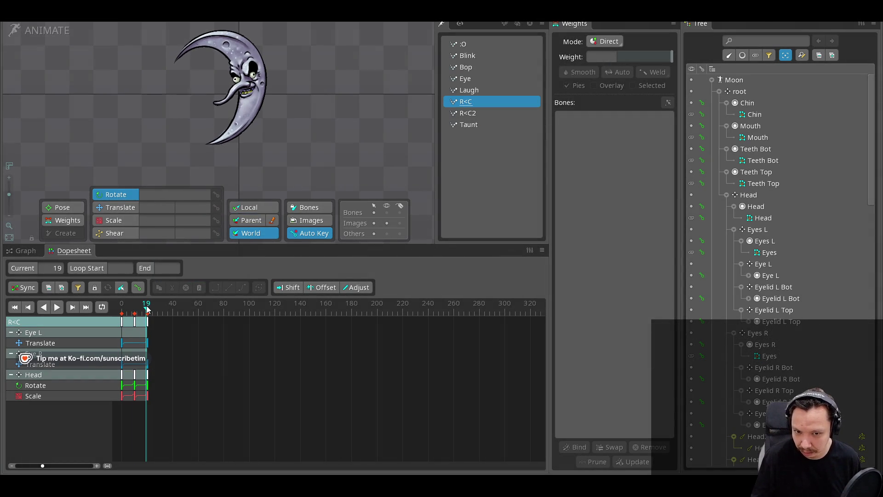
double_click(476, 110)
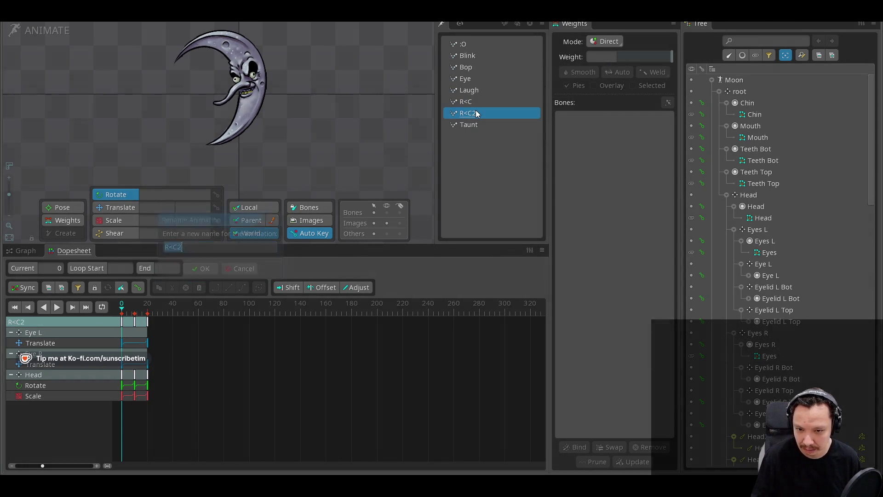
key(End)
key(BackSpace)
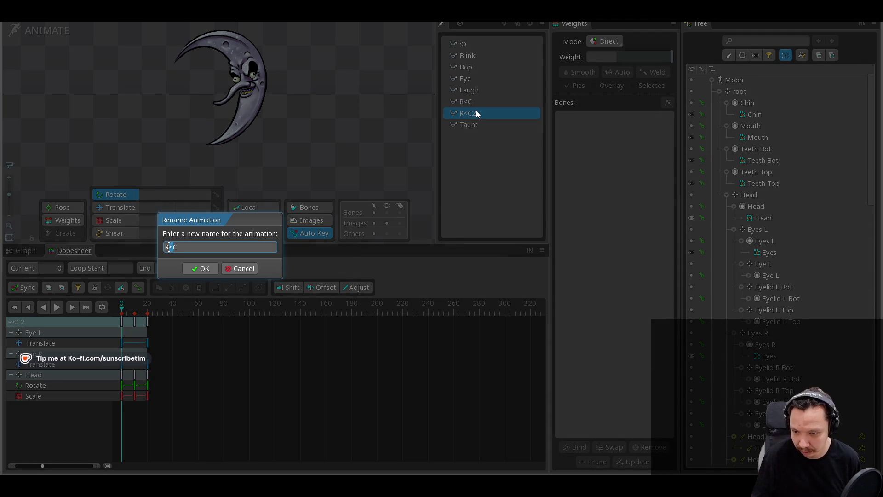
key(Return)
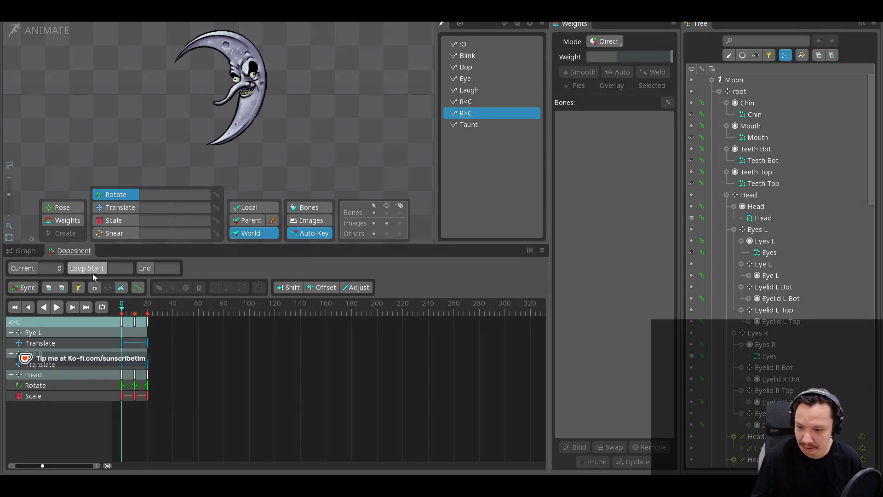
drag(123, 308, 149, 309)
key(ctrl+s)
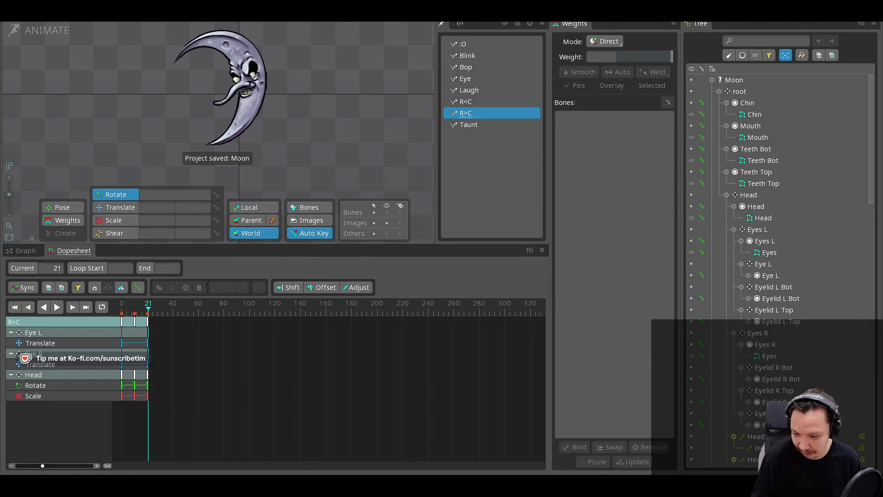
key(alt+Tab)
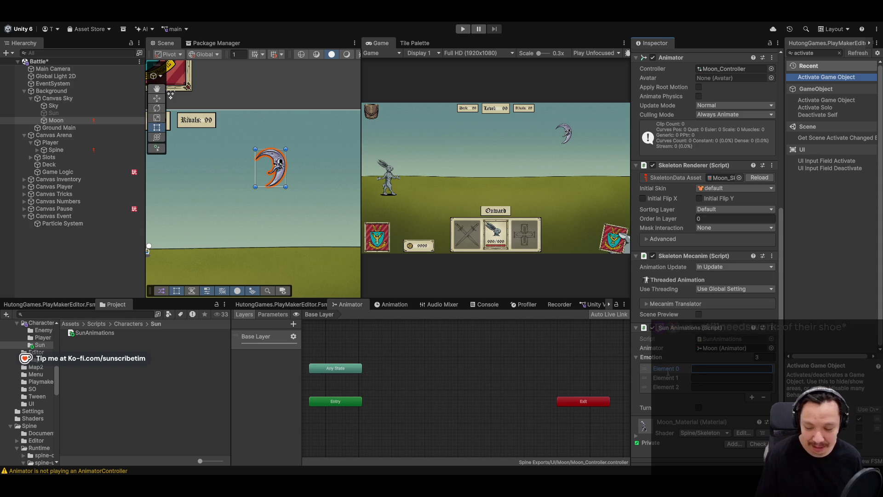
mouse_move(95, 496)
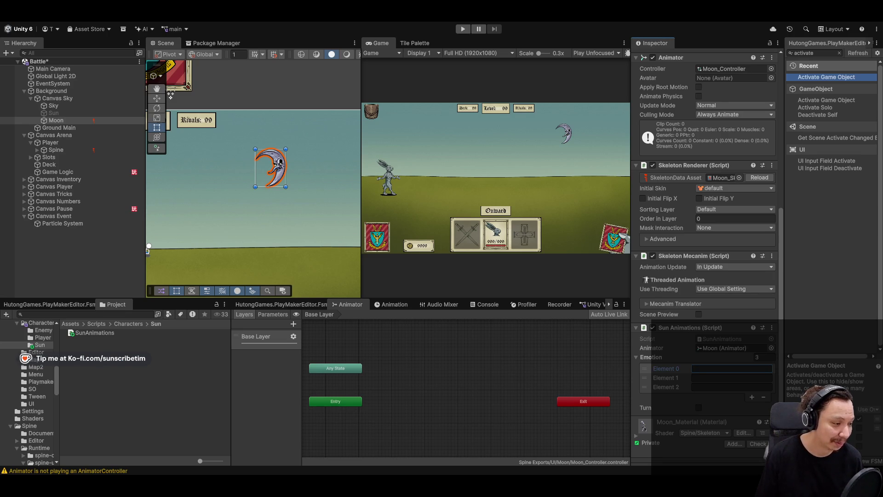
Scroll through SunAnimations.cs in Cursor, then return via Spine to the Unity editor
key(alt+Tab)
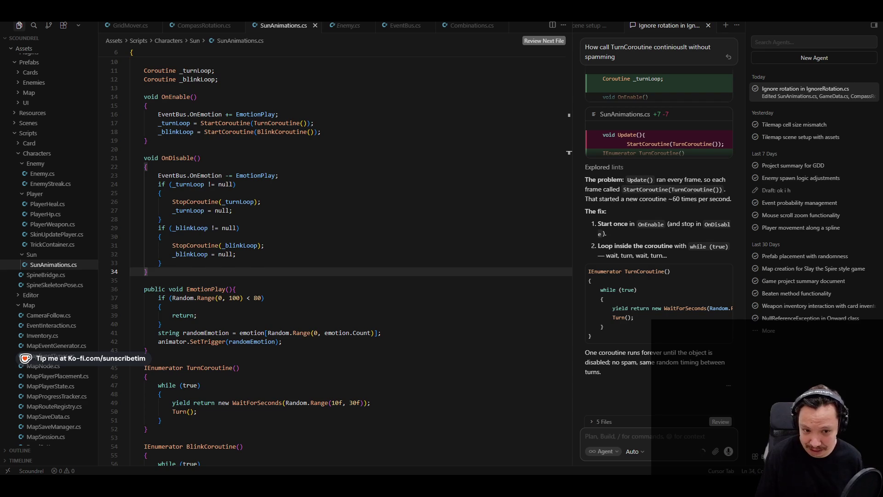
scroll(359, 364, up, 3)
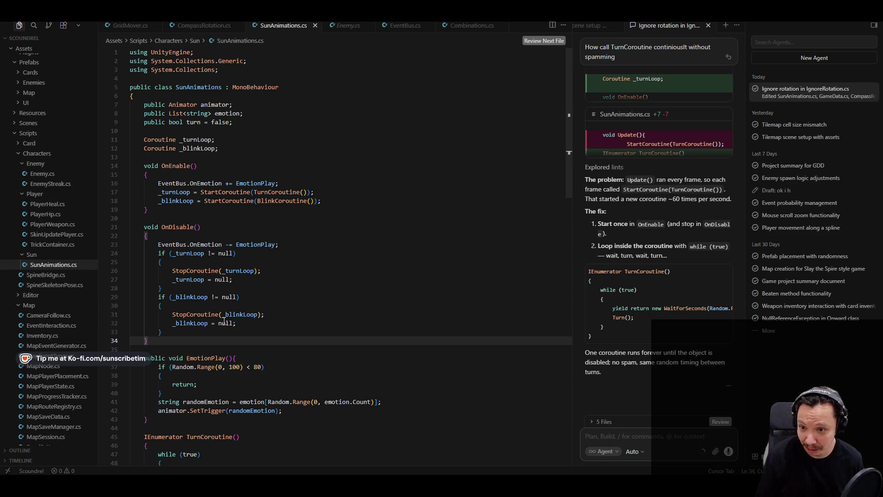
scroll(243, 361, down, 3)
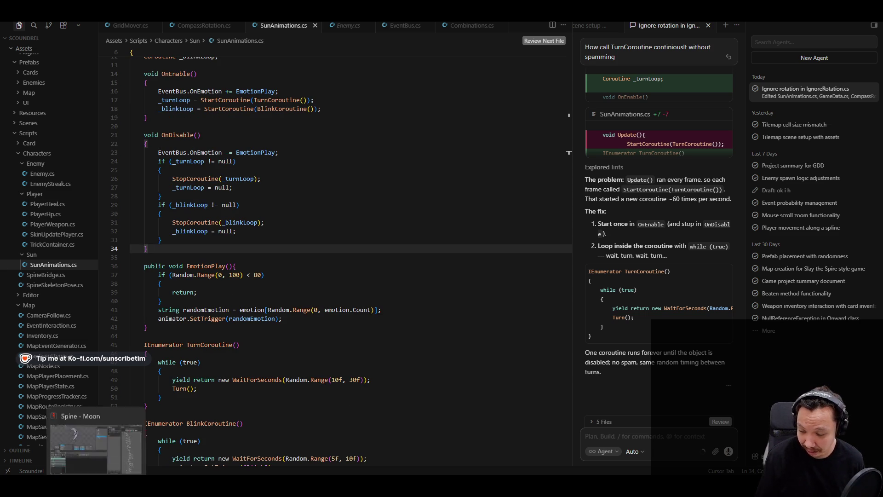
key(alt+Tab)
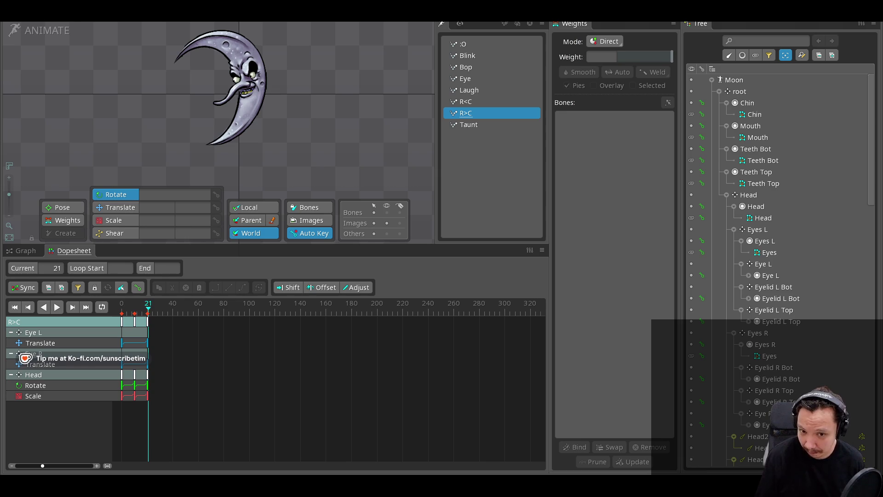
key(alt+Tab)
key(alt+Tab)
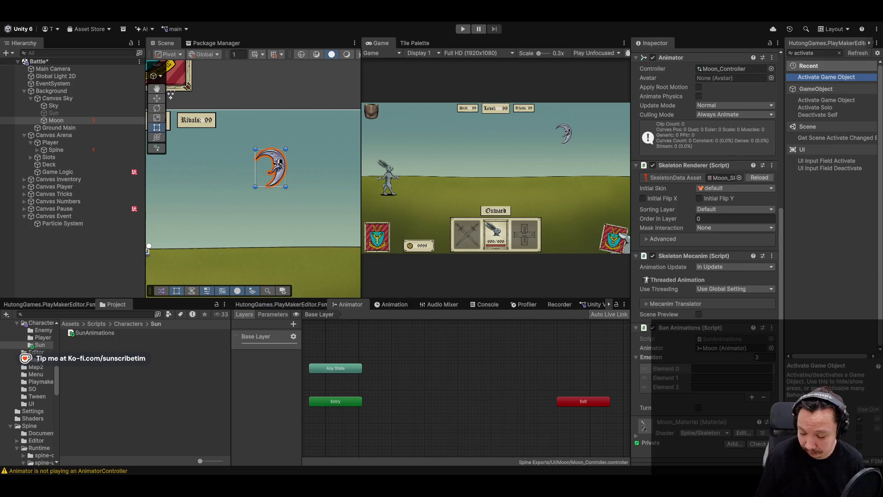
Browse the Project window to Assets > Spine Exports > UI > Moon
click(124, 326)
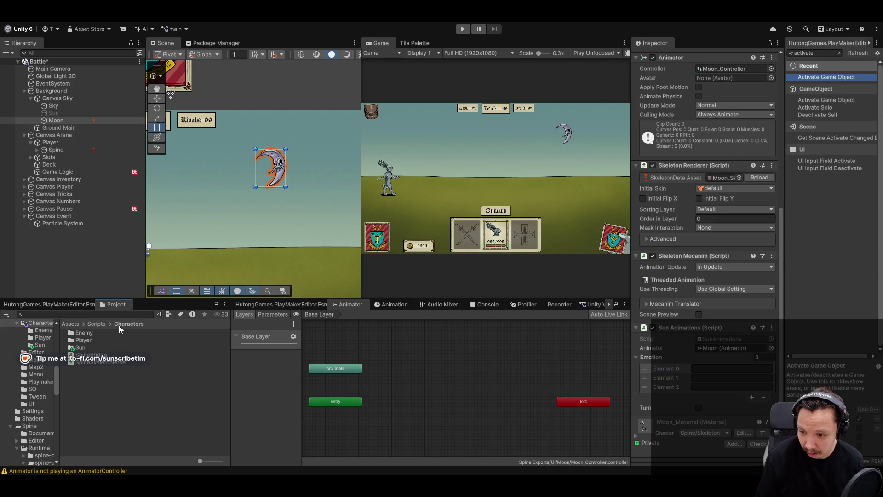
click(80, 348)
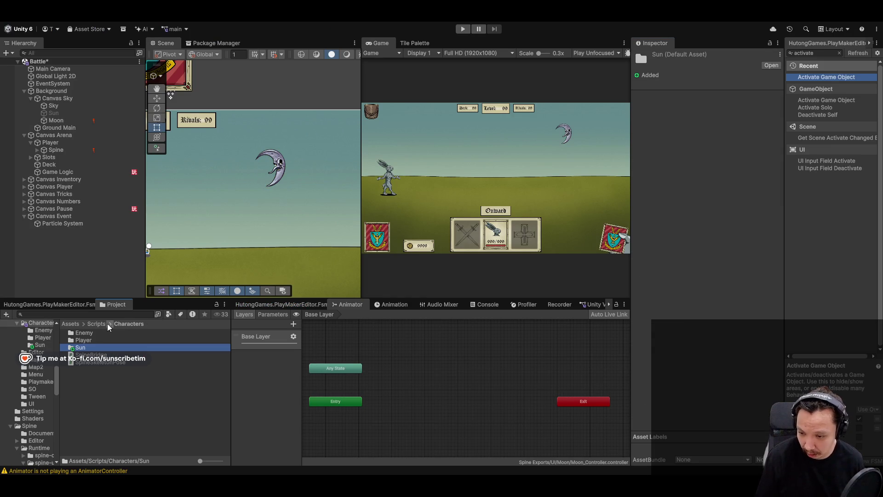
scroll(45, 348, up, 5)
click(40, 325)
click(37, 382)
scroll(138, 403, down, 1)
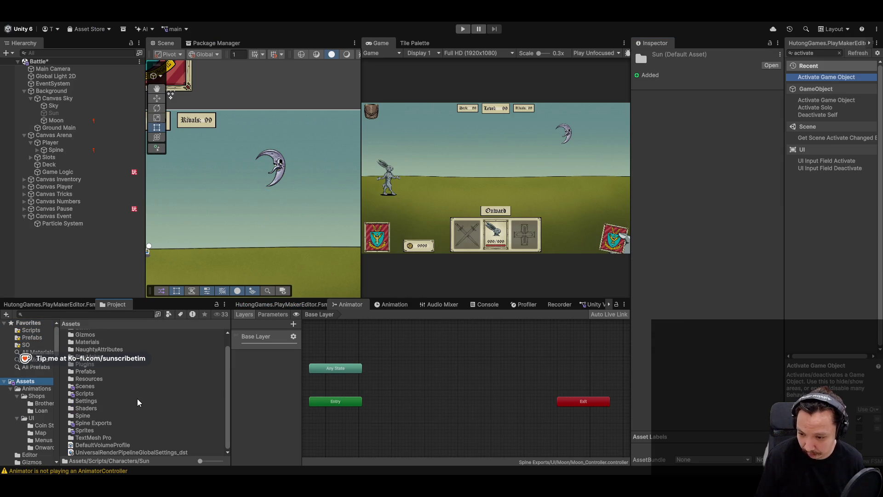
double_click(92, 423)
double_click(96, 335)
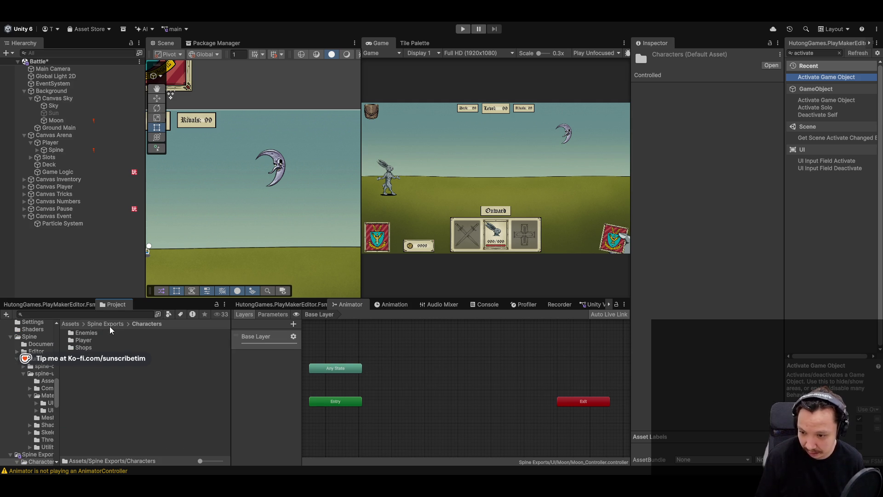
click(109, 325)
double_click(88, 348)
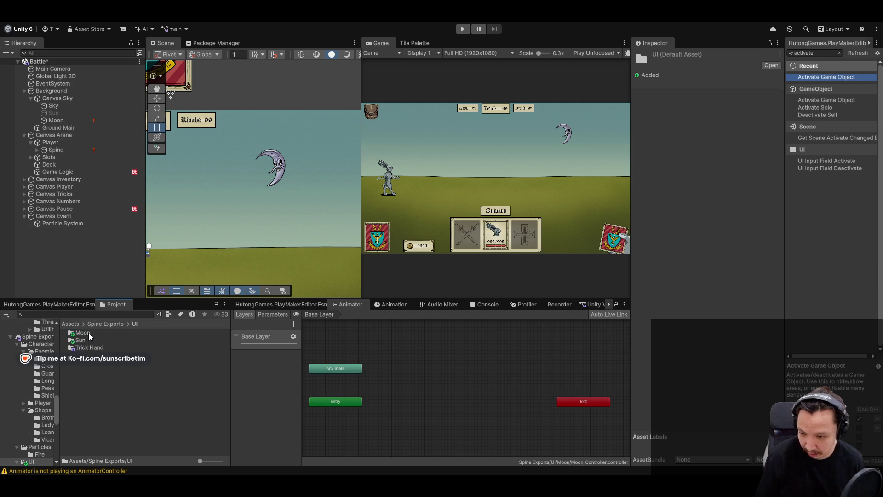
double_click(88, 334)
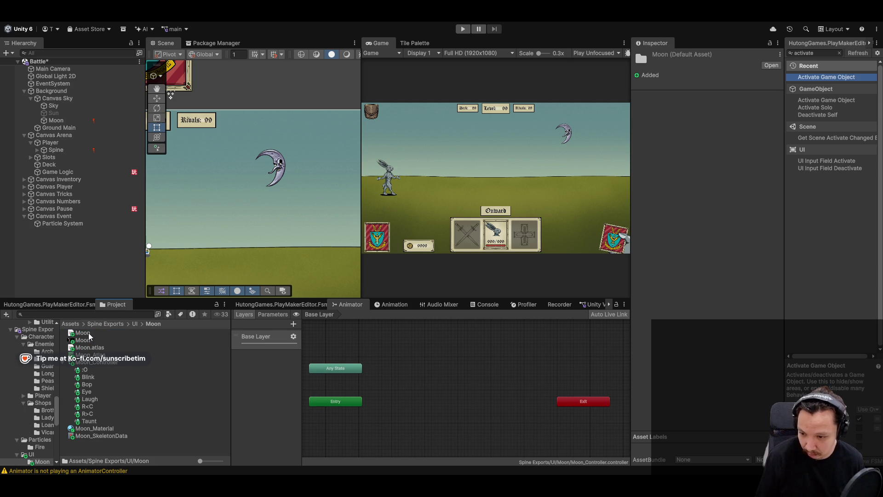
Select Moon_Controller, cancel the Delete dialog, and leave its name unchanged
click(92, 363)
key(Delete)
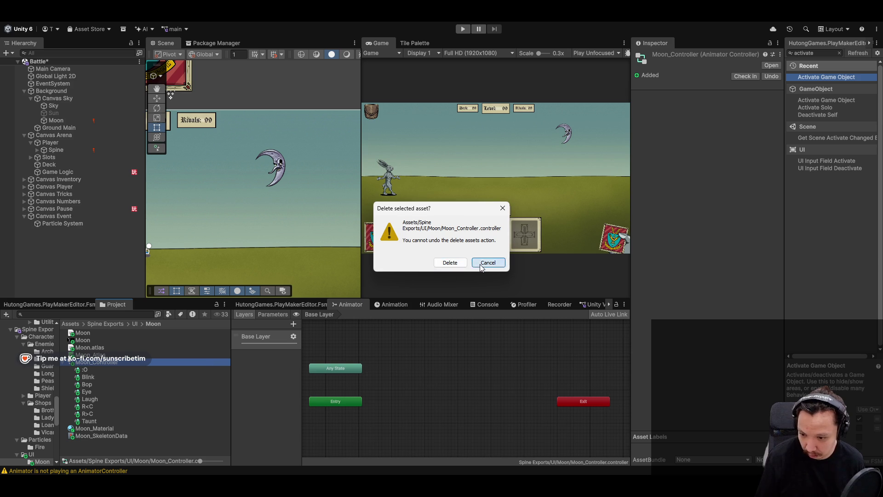
click(481, 267)
click(136, 363)
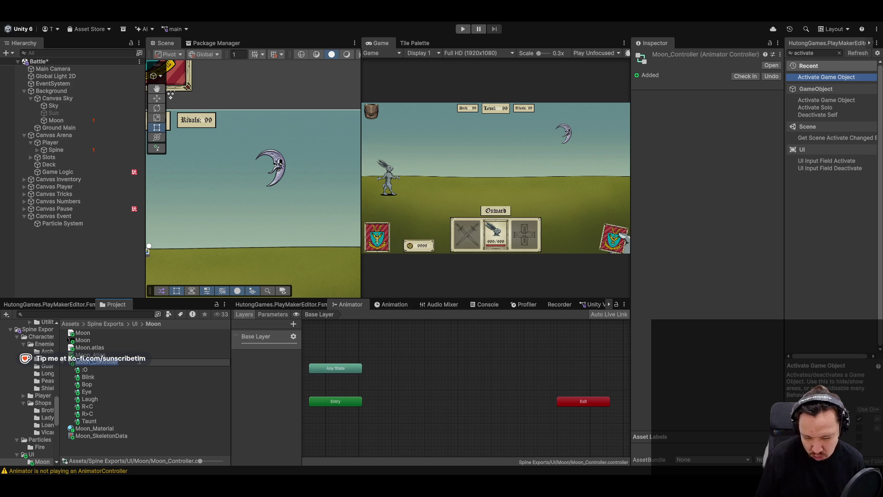
key(Return)
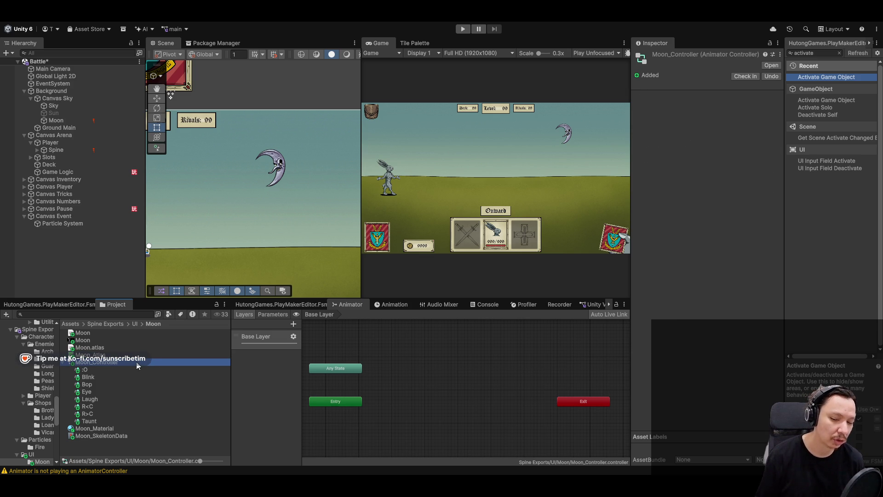
Rename the Moon controller's base layer to Bop and add a looping Bop default state
click(326, 374)
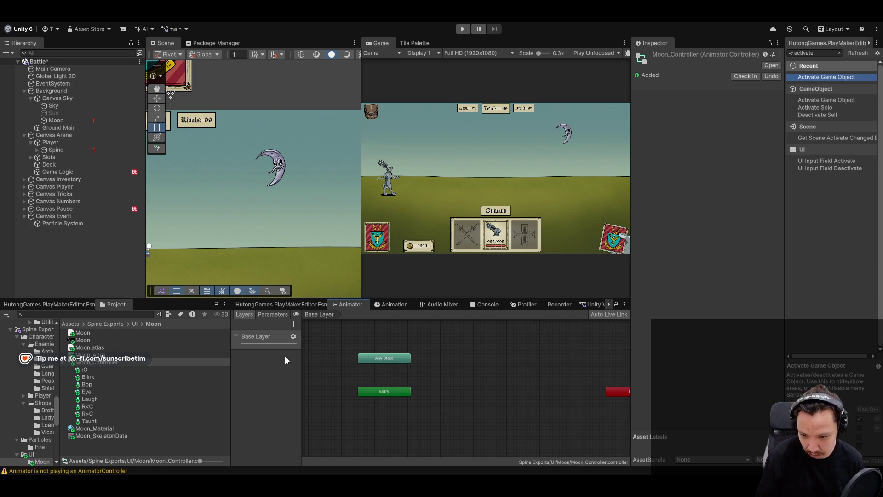
click(64, 114)
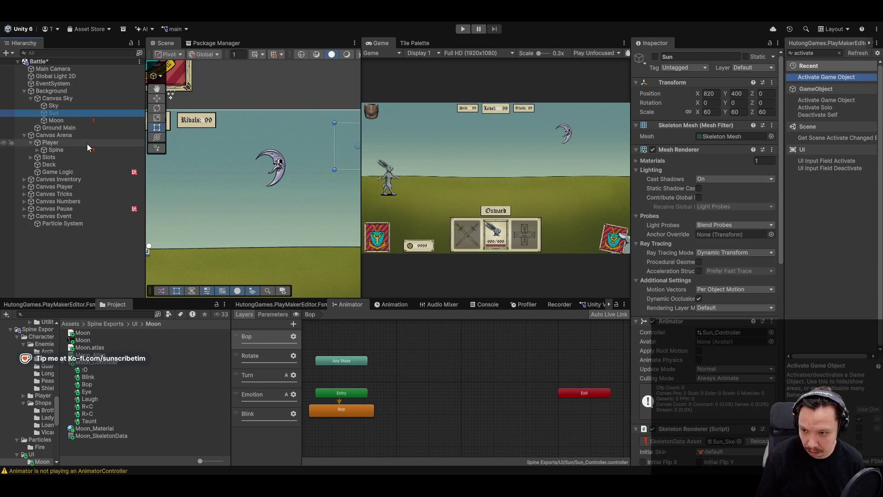
click(56, 120)
double_click(255, 337)
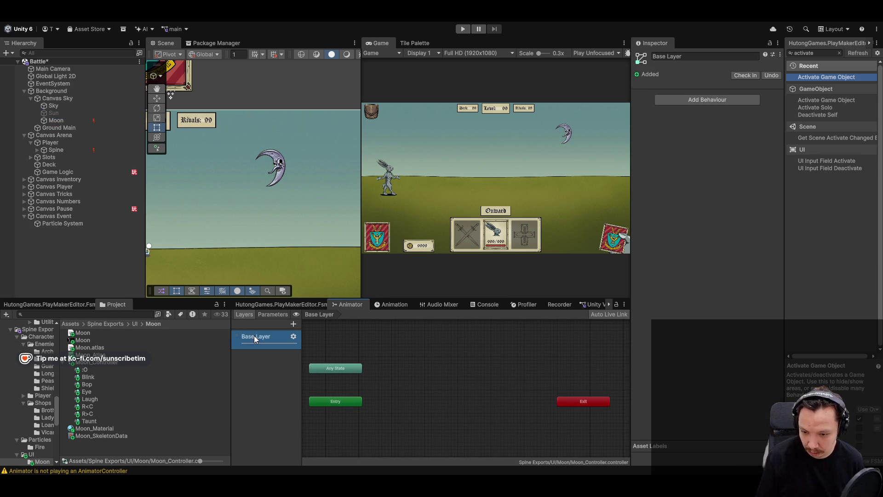
text(Bop)
key(Return)
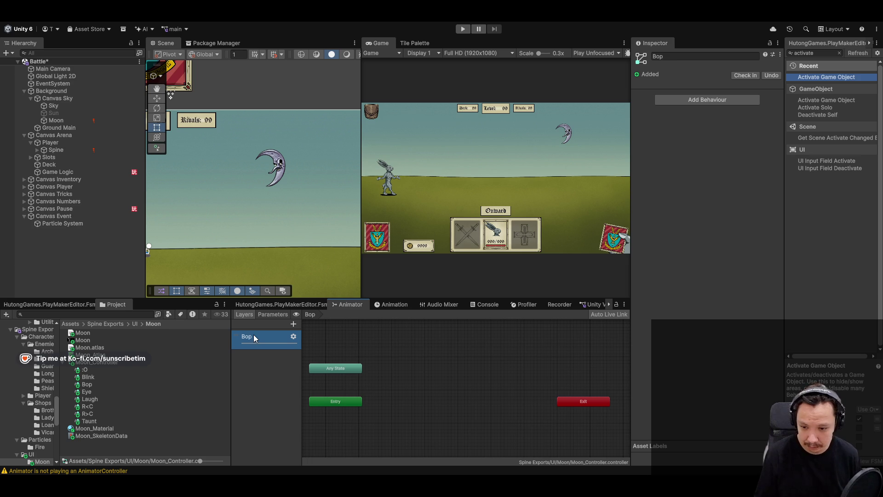
drag(106, 388, 367, 407)
click(91, 385)
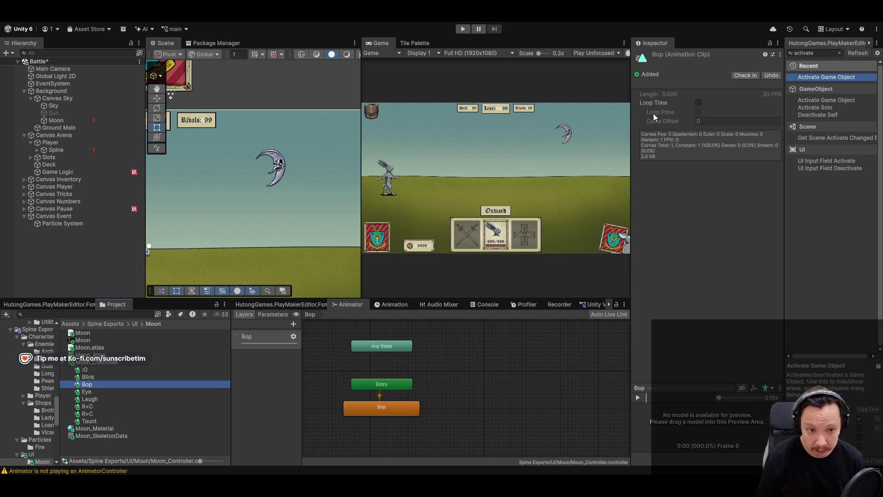
click(699, 103)
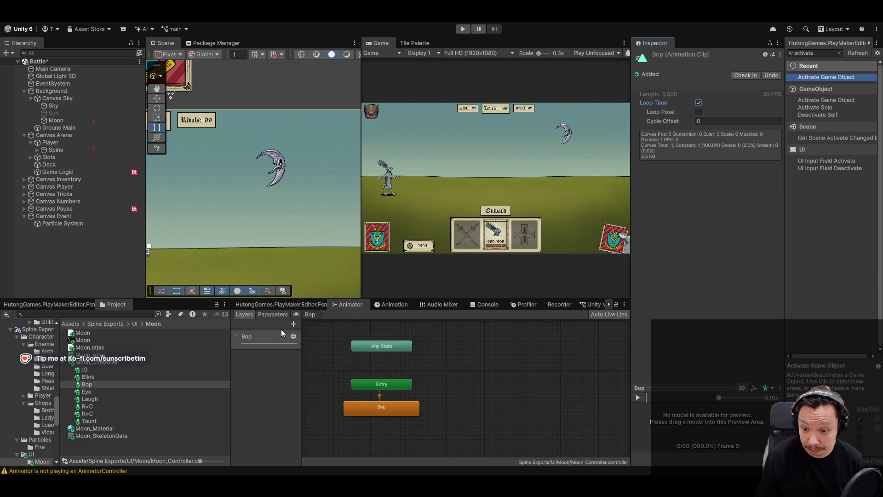
Add a second animator layer named Blink and select the Blink clip
click(293, 324)
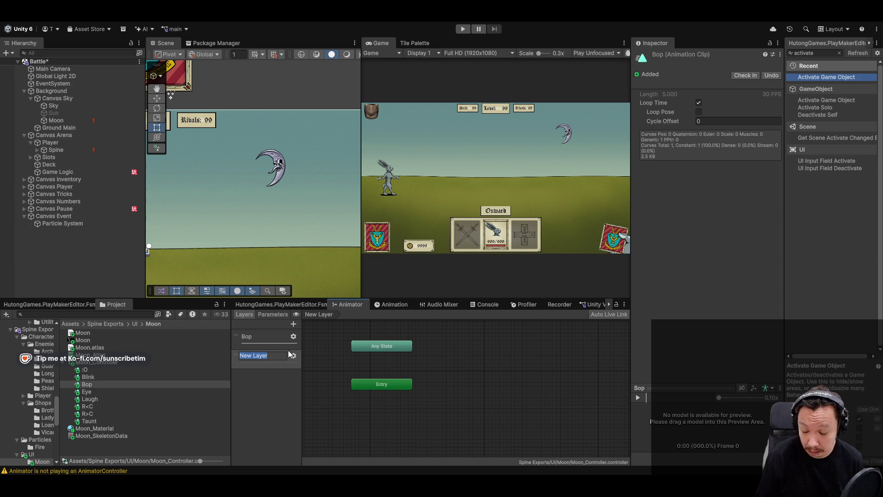
text(Blink)
key(Return)
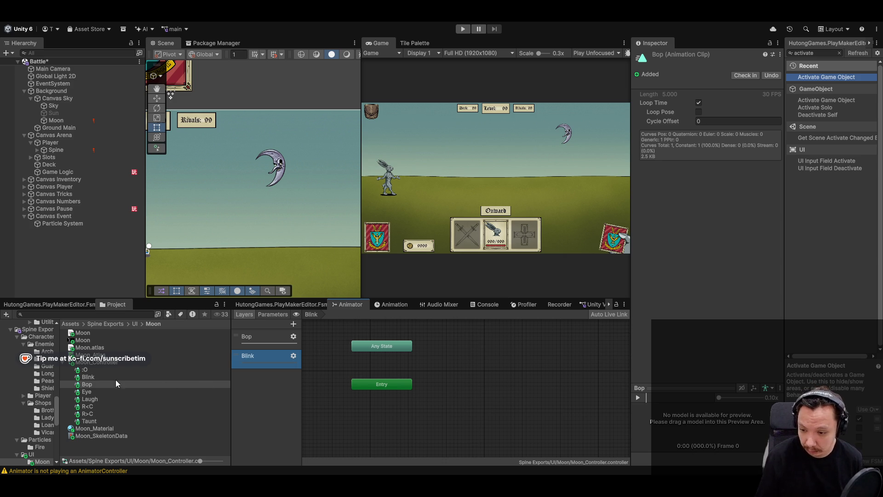
click(113, 377)
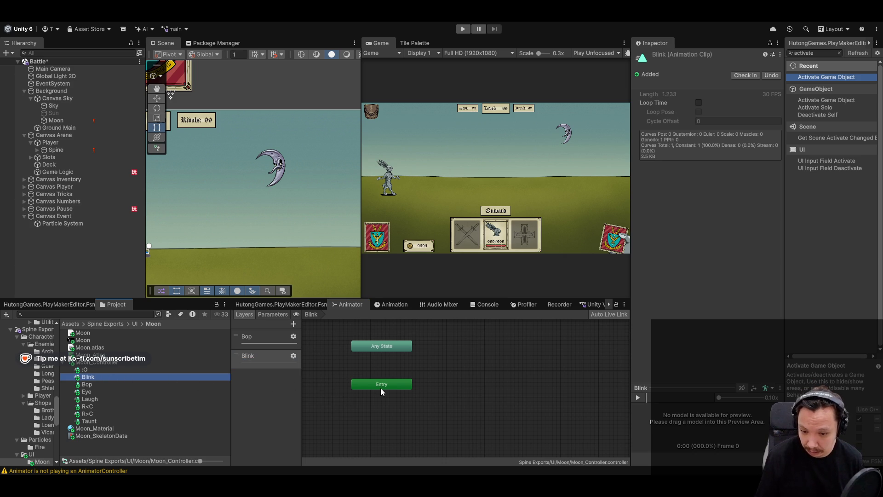
right_click(378, 411)
In the Blink layer, add an empty default state and a Blink state, linked from Any State
mouse_move(435, 420)
click(510, 421)
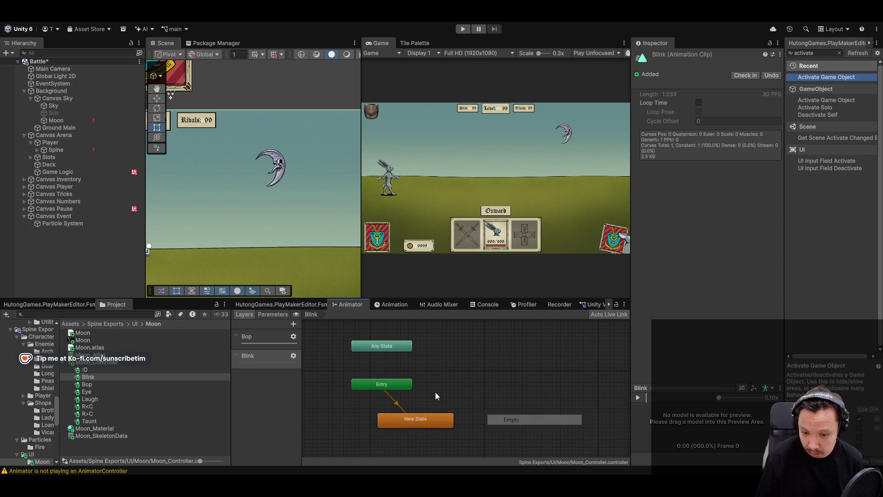
drag(414, 420, 384, 415)
right_click(449, 365)
drag(88, 377, 435, 361)
right_click(396, 349)
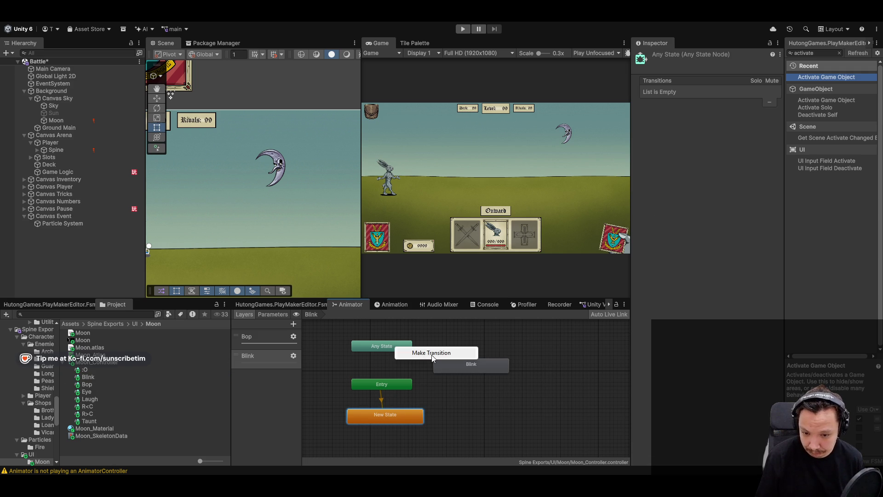
click(432, 353)
click(479, 355)
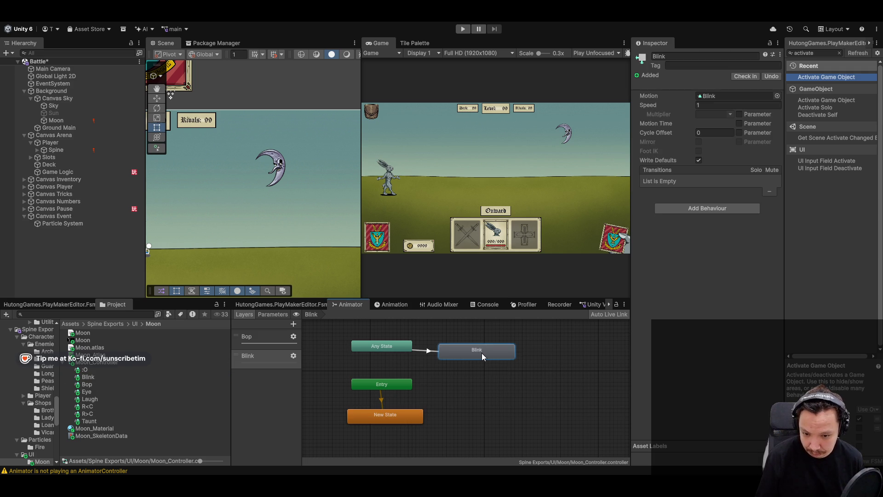
Add a new animator layer named Emotions
click(293, 325)
text(Emoio)
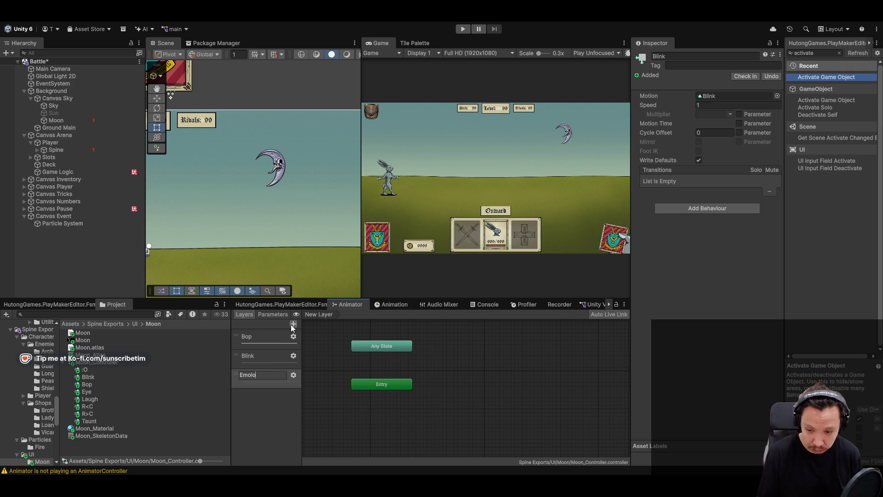
text(tions)
key(Return)
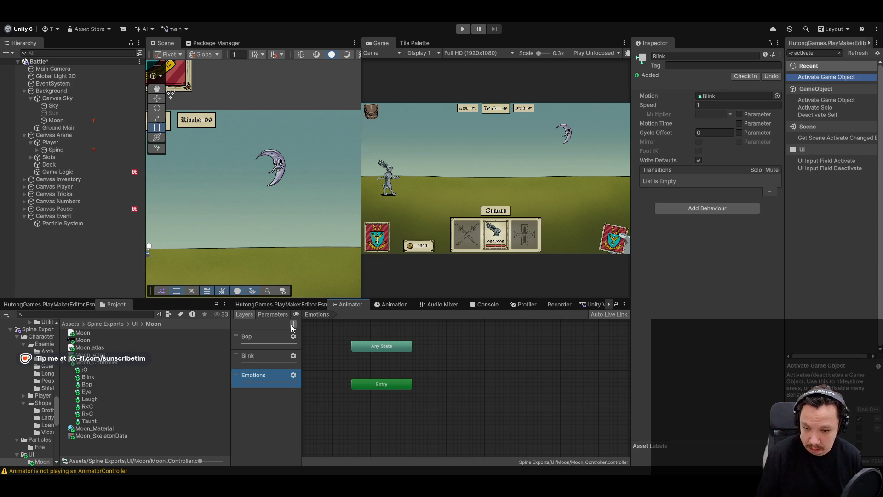
Tidy the Blink layer's states and inspect the Any State→Blink transition, then compare Sun's animator
click(266, 356)
click(452, 355)
drag(394, 351, 394, 354)
drag(383, 416, 379, 413)
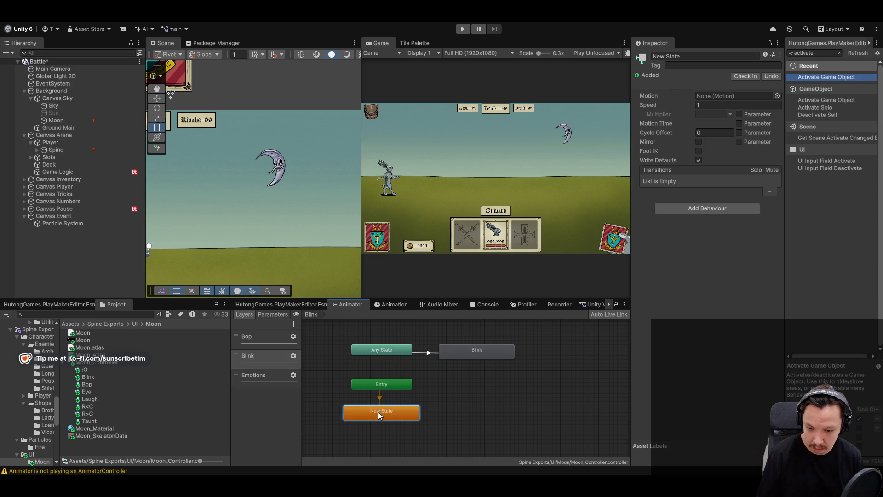
click(485, 361)
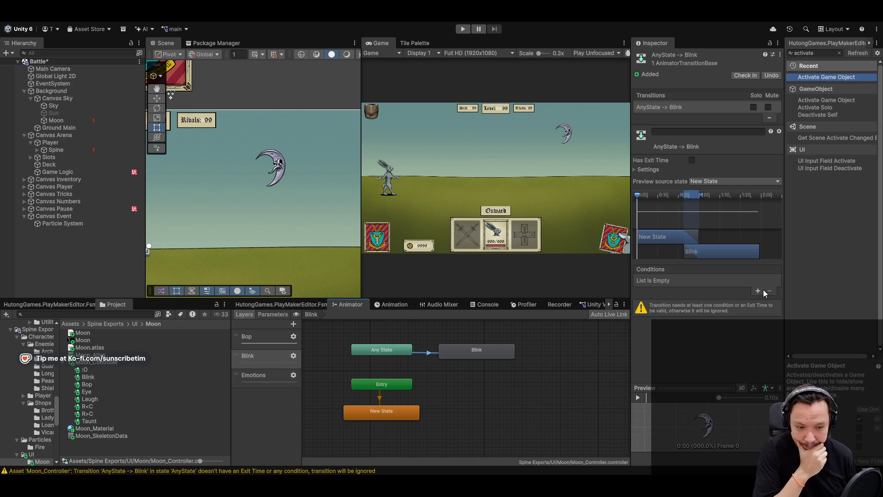
click(759, 291)
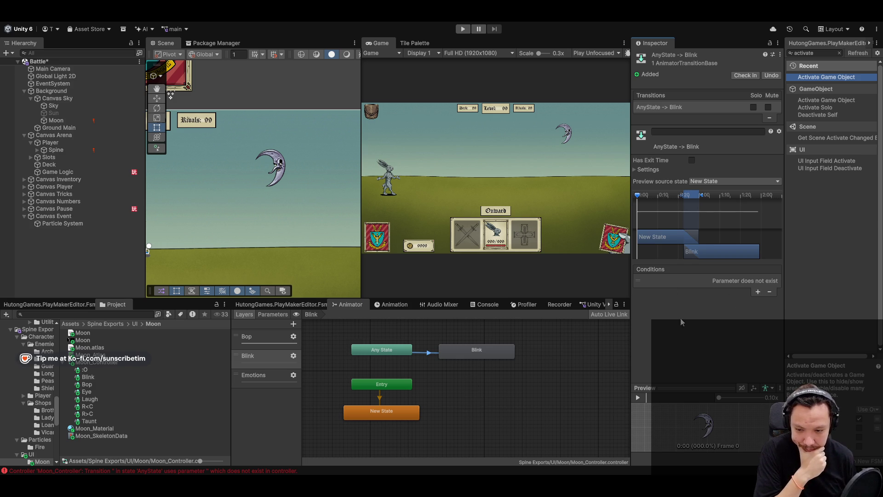
click(770, 292)
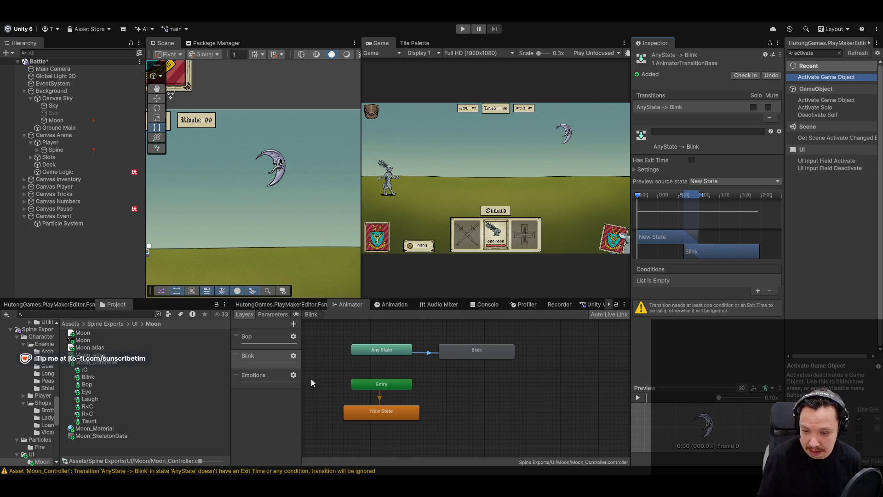
click(293, 356)
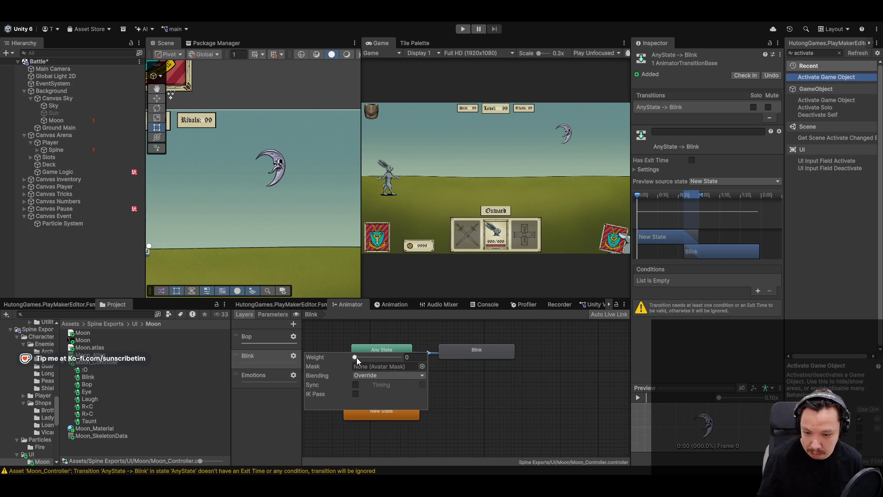
click(547, 399)
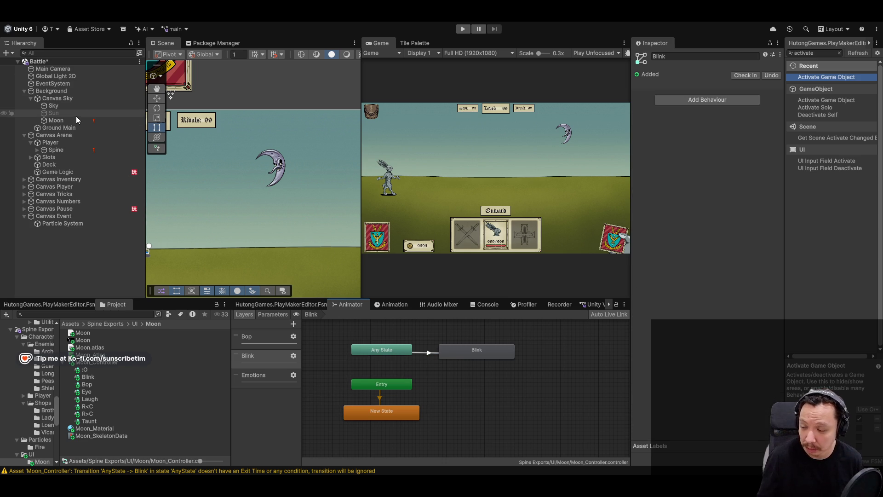
click(82, 112)
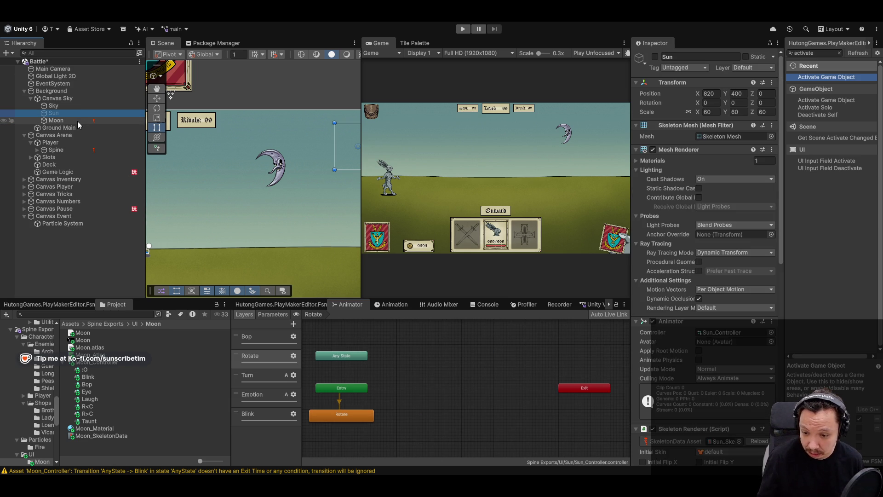
click(77, 122)
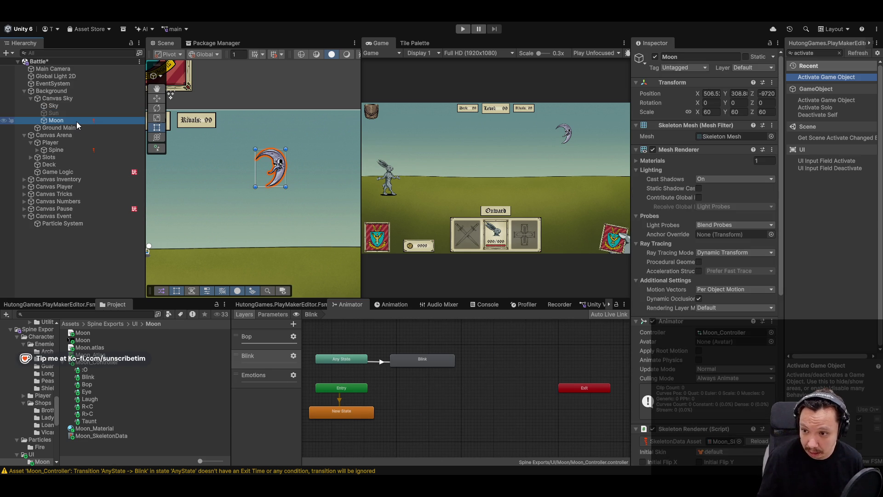
Review the Blink layer's gear settings, then view the Emotions layer's empty graph
click(294, 356)
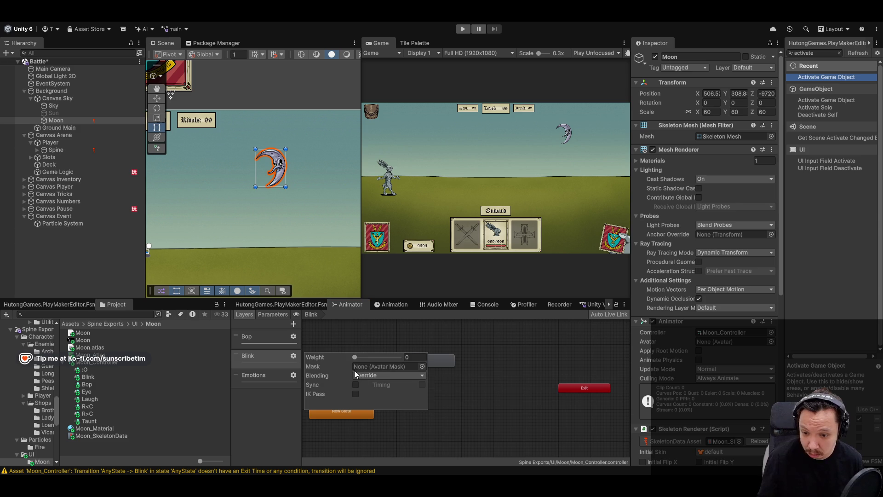
click(509, 363)
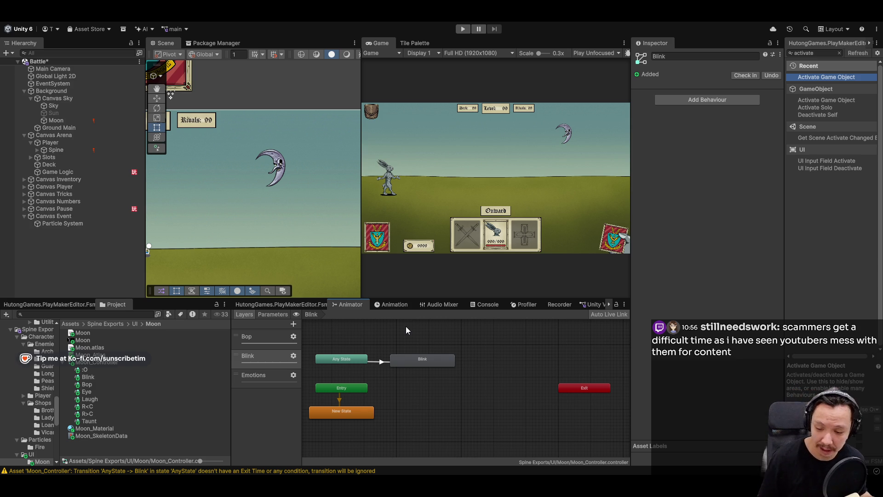
click(293, 356)
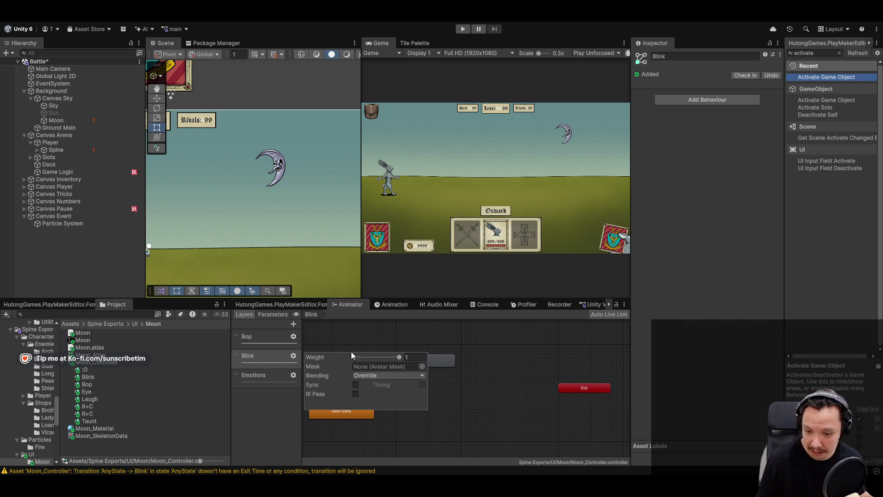
click(479, 413)
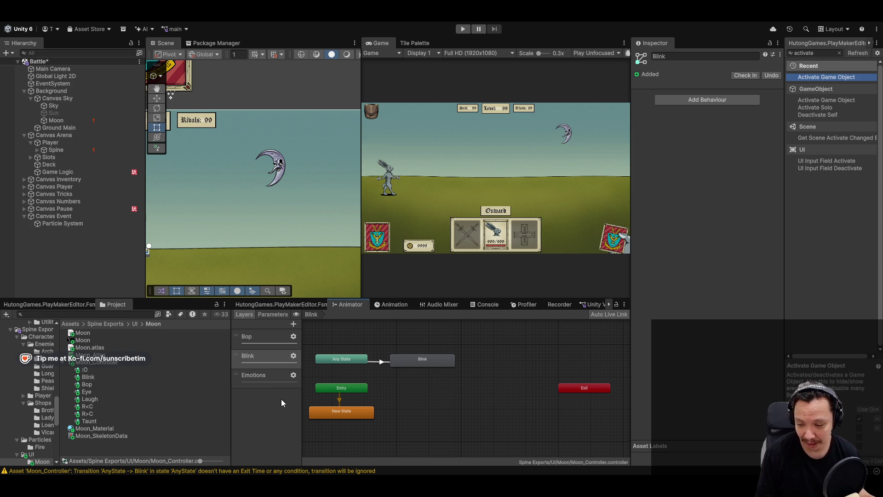
click(264, 376)
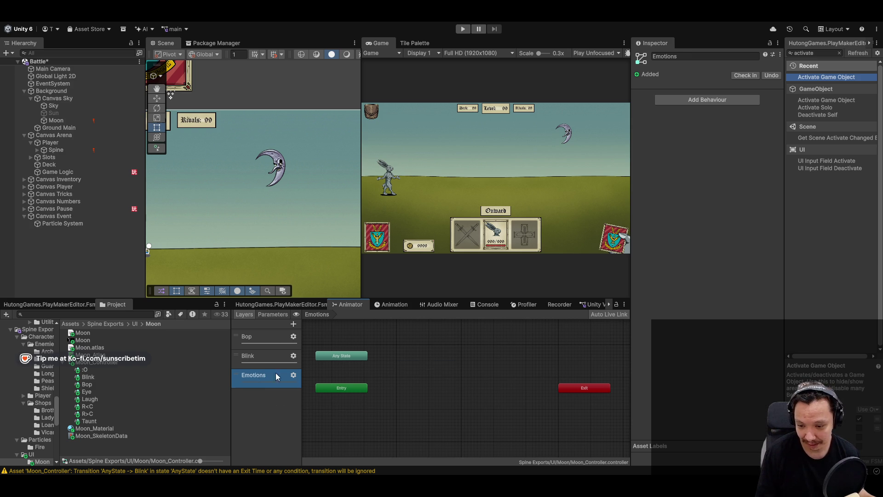
Check the Sun controller's Emotion layer for reference, then return to Moon
click(294, 377)
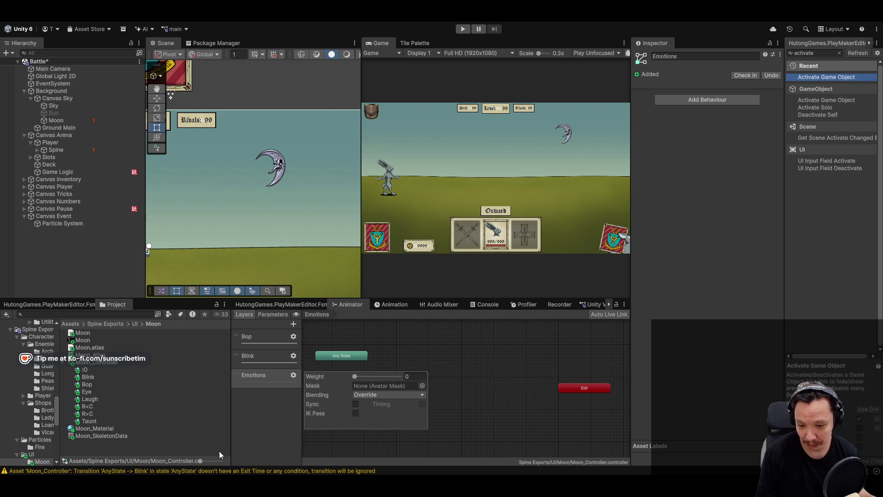
click(86, 114)
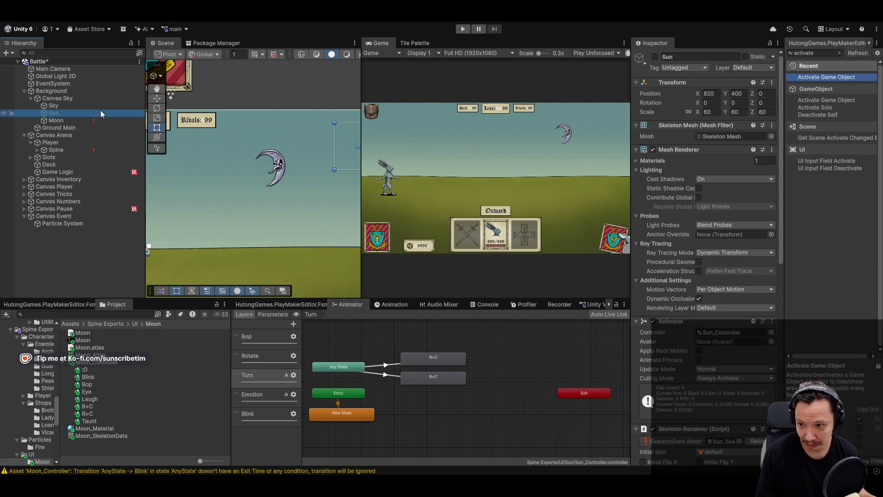
click(254, 393)
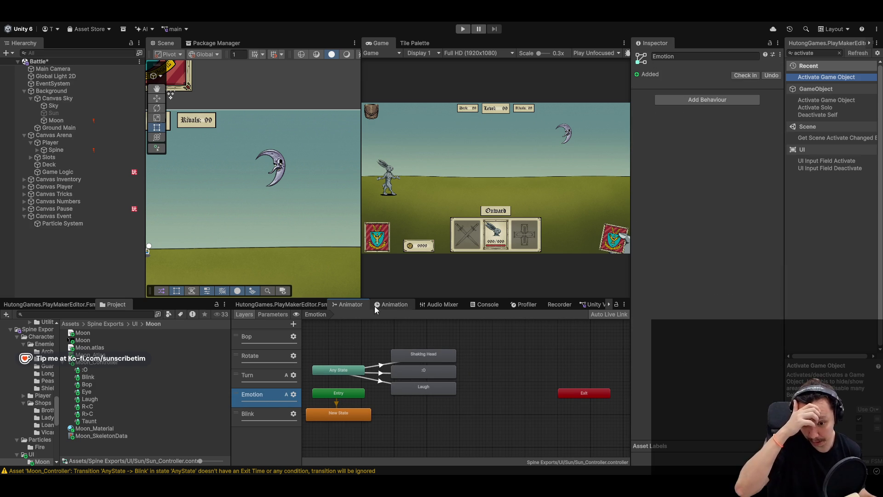
click(57, 120)
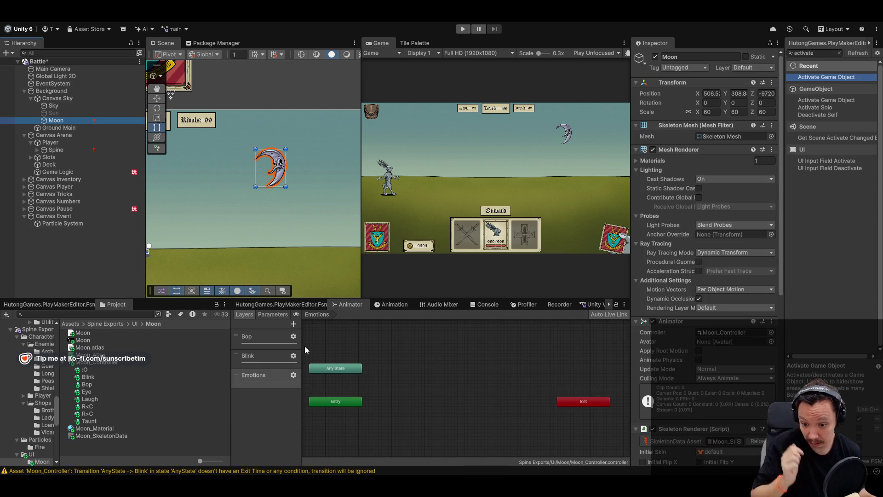
Set the Emotions layer's weight to 1 and Blending to Additive
click(293, 375)
click(359, 377)
drag(359, 377, 400, 376)
click(392, 395)
click(394, 417)
click(326, 371)
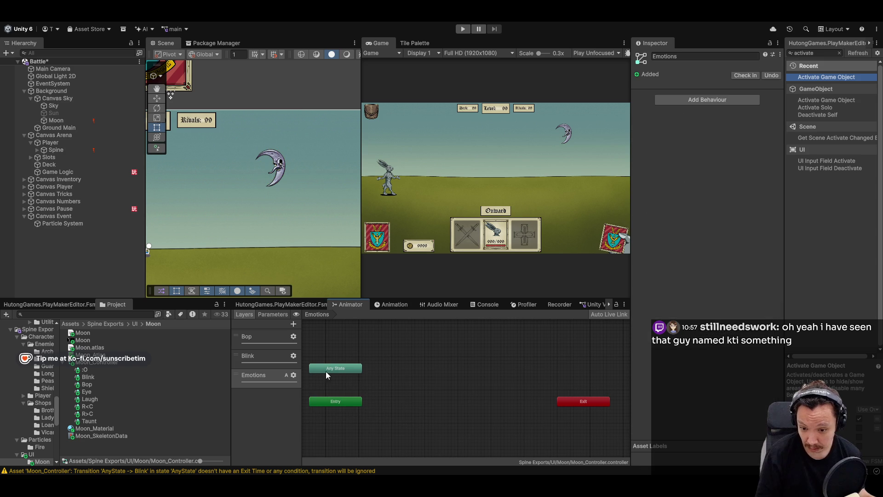
Add a :O state from its clip, then delete it again
mouse_move(84, 370)
mouse_down()
mouse_move(385, 357)
mouse_move(397, 366)
mouse_up()
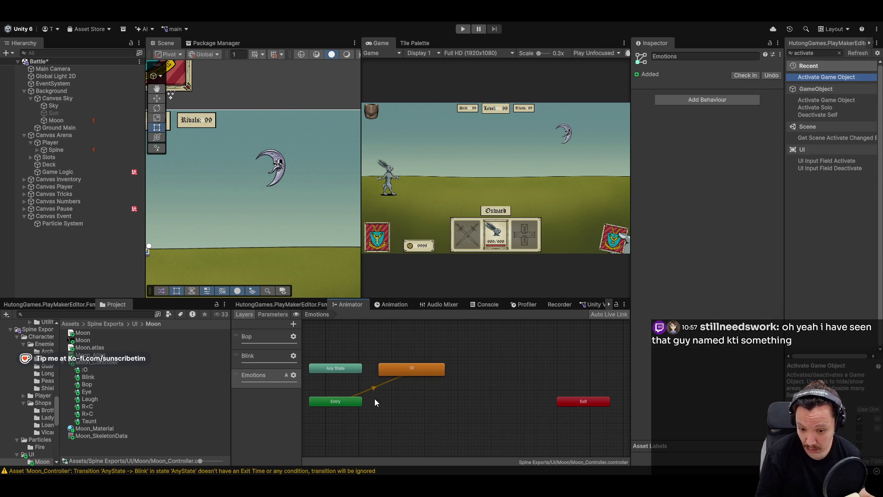
right_click(358, 416)
key(Escape)
key(Delete)
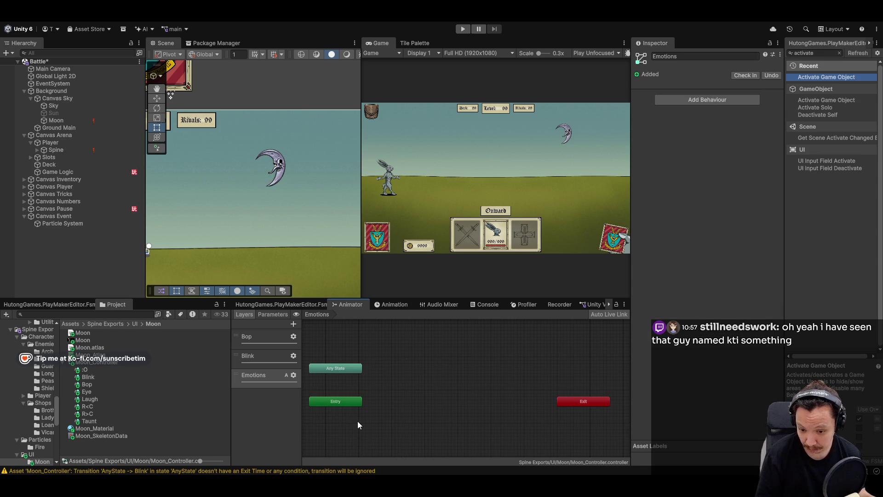
Create an empty default New State placed just below Entry
right_click(354, 422)
mouse_move(442, 428)
click(487, 428)
drag(367, 426, 327, 420)
Add :O, Laugh, Taunt and Eye states from their clips and arrange them in a column beside Any State
drag(98, 370, 391, 358)
mouse_move(90, 399)
mouse_down()
mouse_move(413, 385)
mouse_move(431, 395)
mouse_move(398, 382)
mouse_up()
mouse_move(97, 421)
mouse_down()
mouse_move(391, 403)
mouse_move(395, 413)
mouse_move(398, 405)
mouse_up()
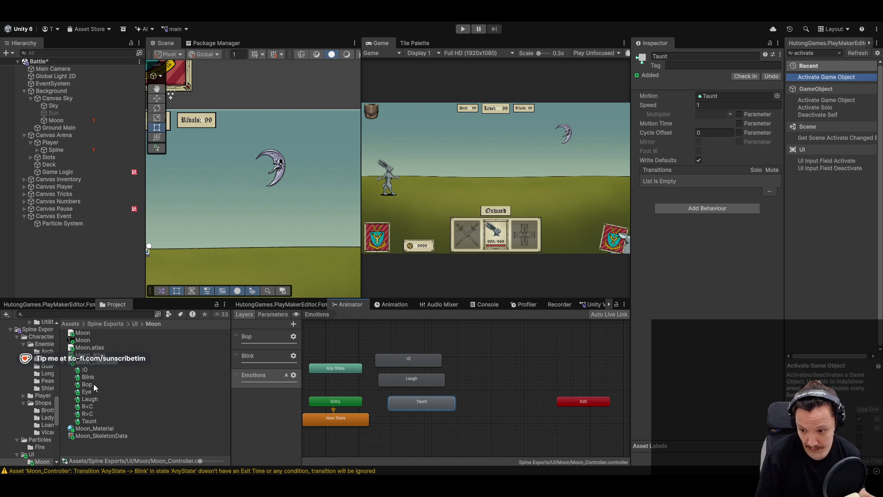
mouse_move(427, 416)
mouse_down()
mouse_move(438, 424)
mouse_move(413, 422)
mouse_move(396, 341)
mouse_up()
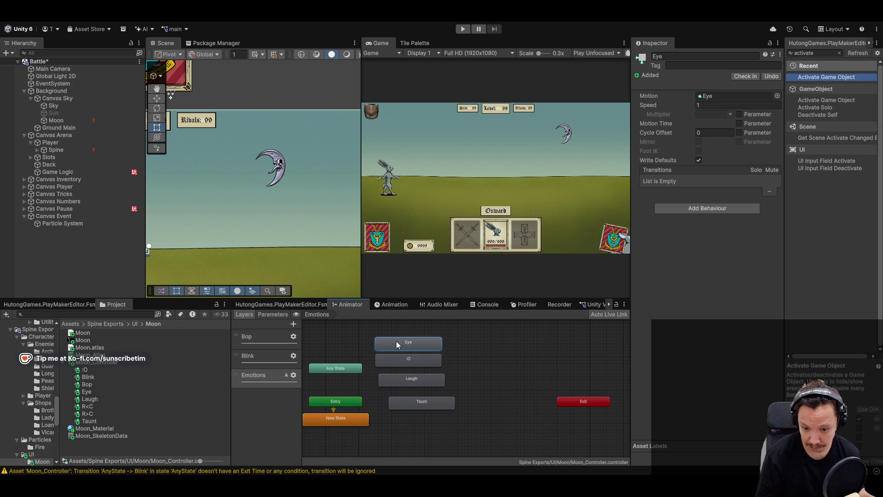
mouse_move(421, 386)
mouse_down()
mouse_move(421, 393)
mouse_move(410, 377)
mouse_move(411, 386)
mouse_up()
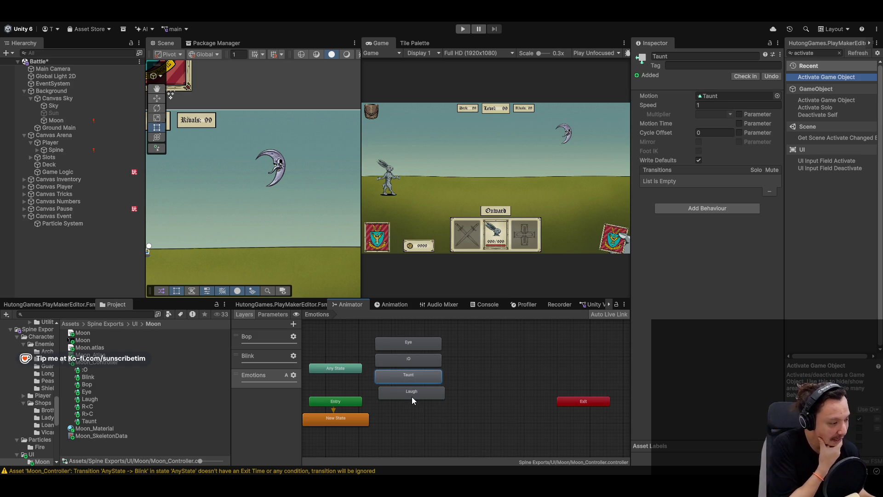
drag(413, 397, 409, 396)
drag(415, 343, 413, 413)
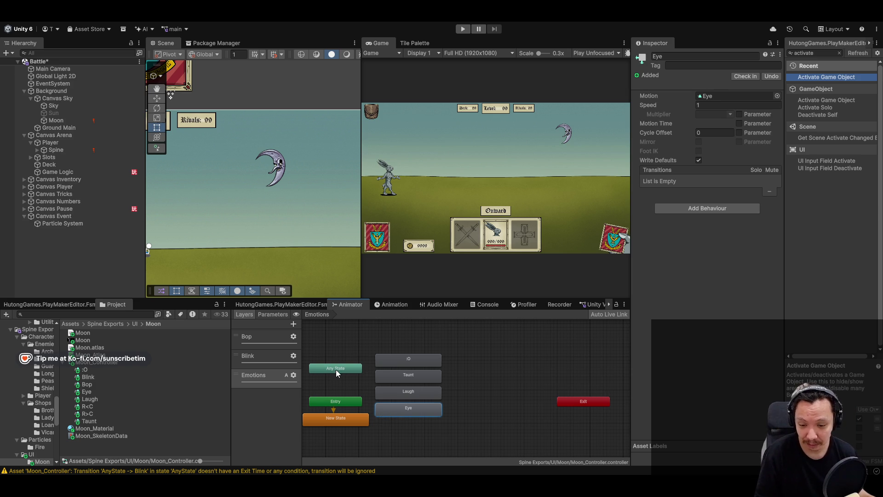
drag(336, 369, 338, 384)
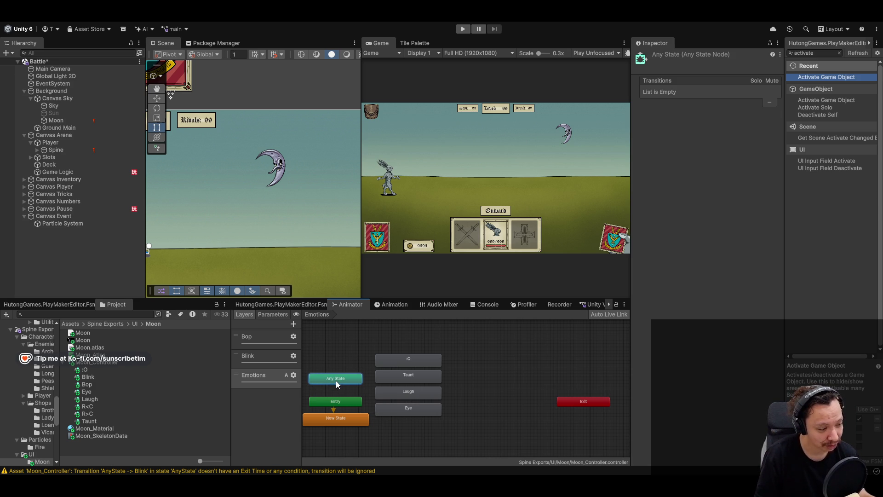
right_click(336, 380)
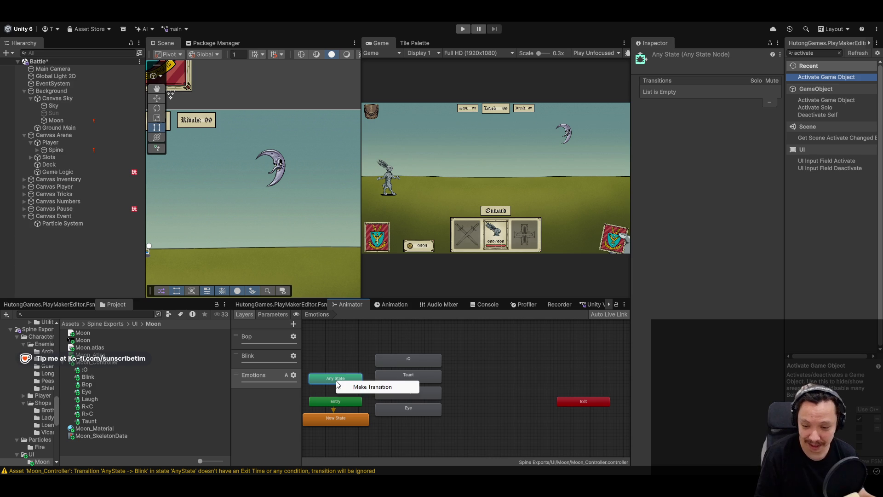
Draw transitions from Any State to the :O, Taunt, Laugh and Eye states
click(364, 387)
click(388, 354)
right_click(345, 380)
click(363, 384)
click(402, 377)
right_click(345, 380)
click(365, 387)
click(391, 395)
right_click(347, 377)
click(365, 386)
click(393, 408)
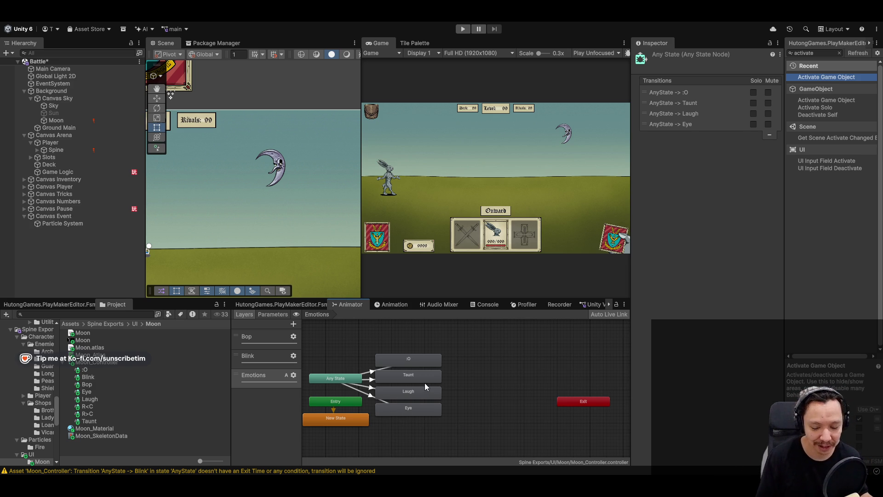
scroll(324, 406, up, 2)
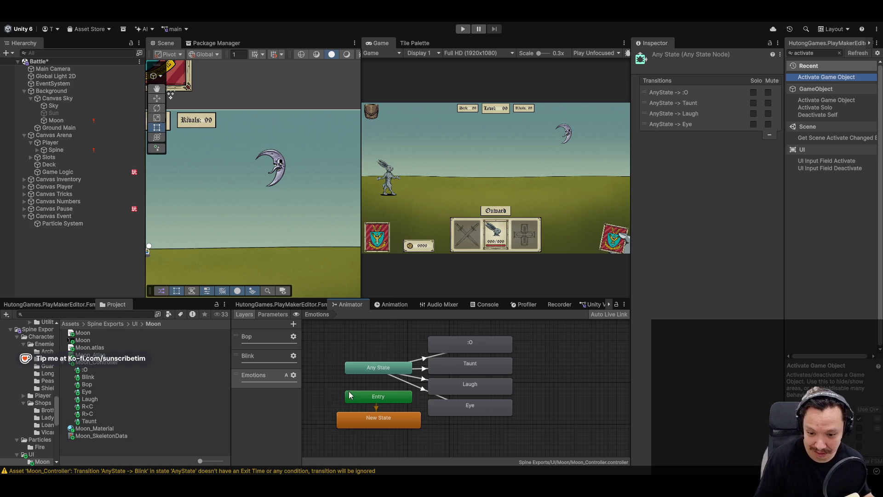
click(283, 376)
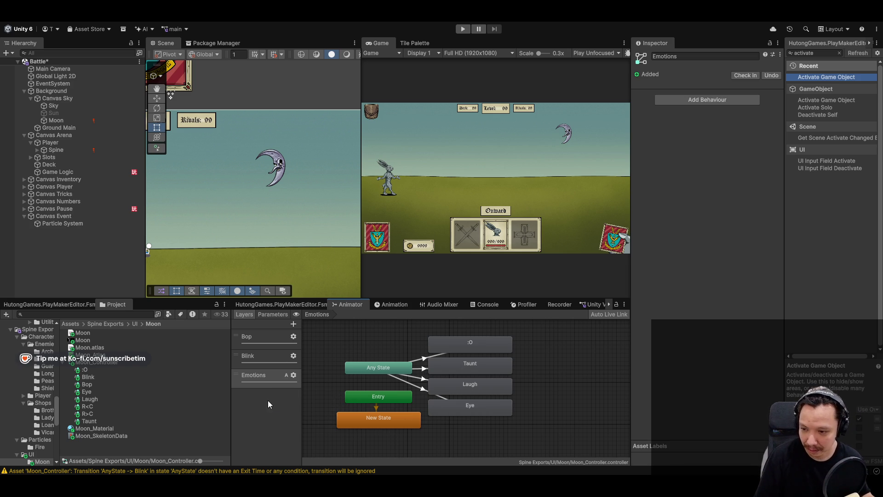
Add a new animator layer named Turn
click(293, 324)
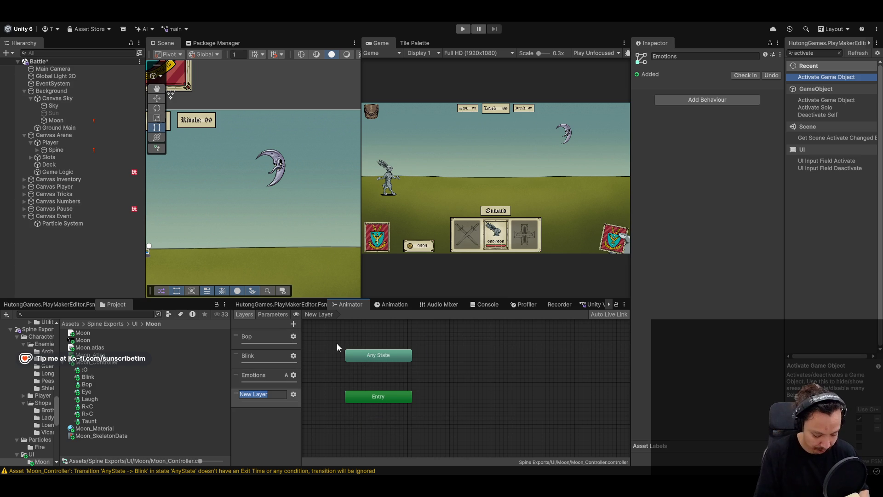
text(Tur)
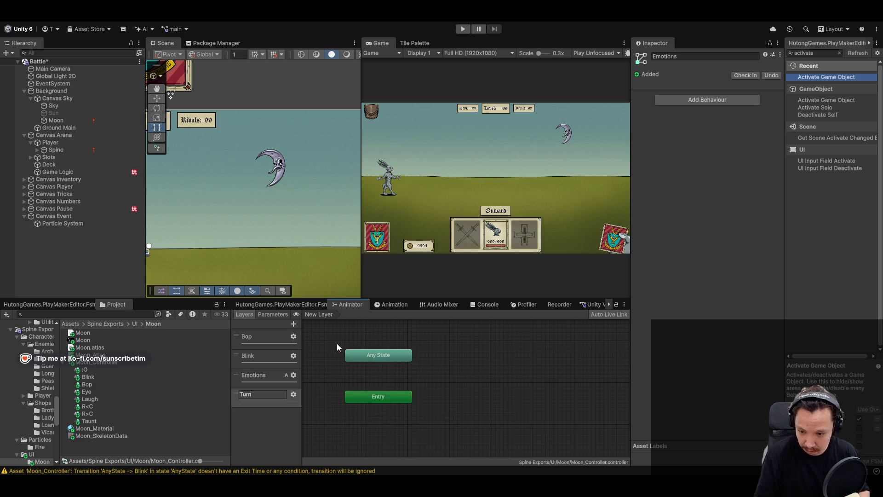
text(n)
key(Return)
Set the Turn layer's weight to 1 and Blending to Additive
click(293, 395)
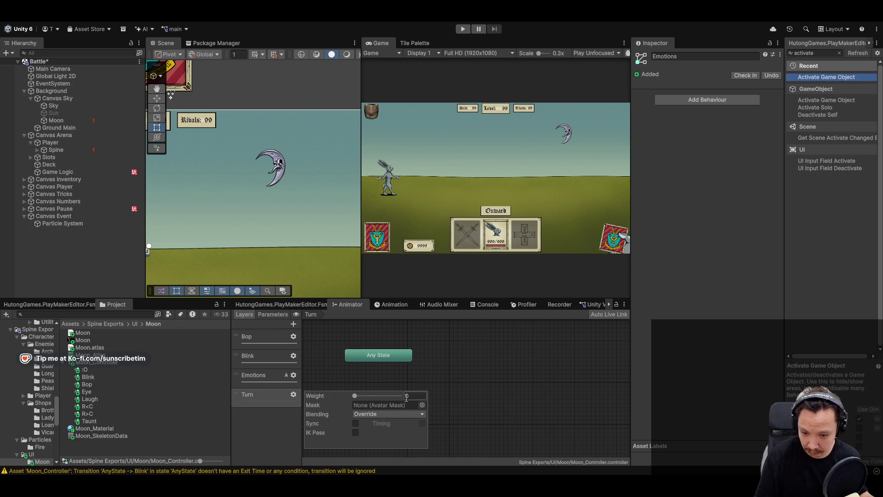
click(398, 396)
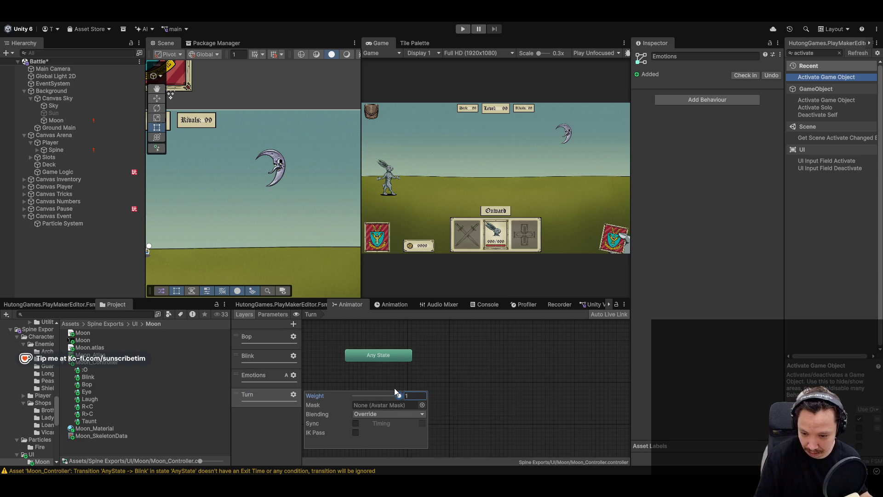
click(405, 414)
click(406, 434)
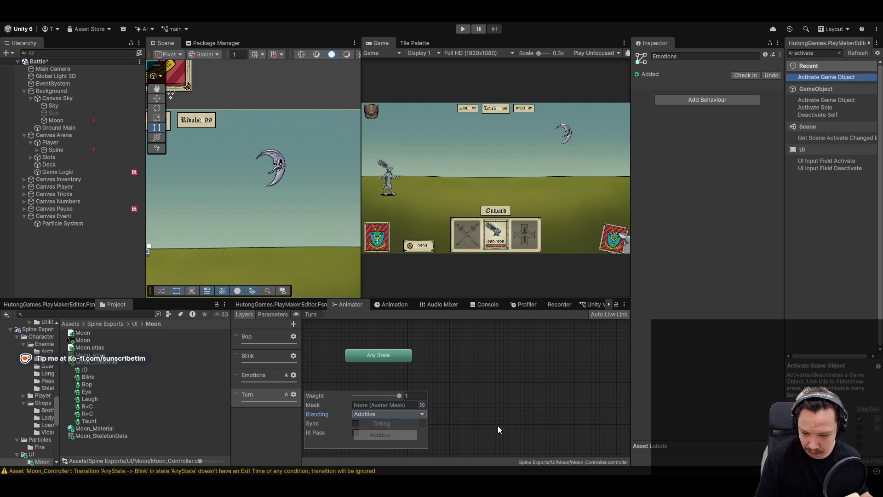
click(484, 419)
click(265, 399)
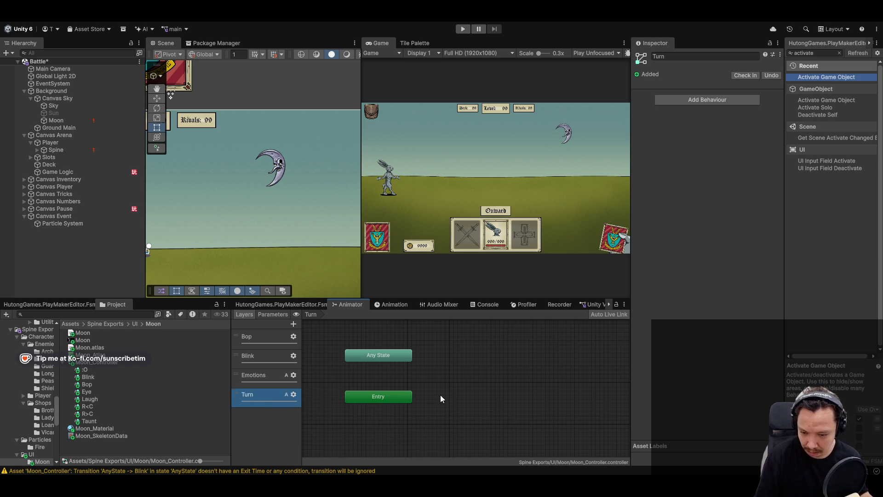
right_click(417, 421)
In the Turn layer, add an empty default New State plus R<C and R>C states from clips
mouse_move(391, 424)
click(508, 428)
drag(422, 428, 388, 423)
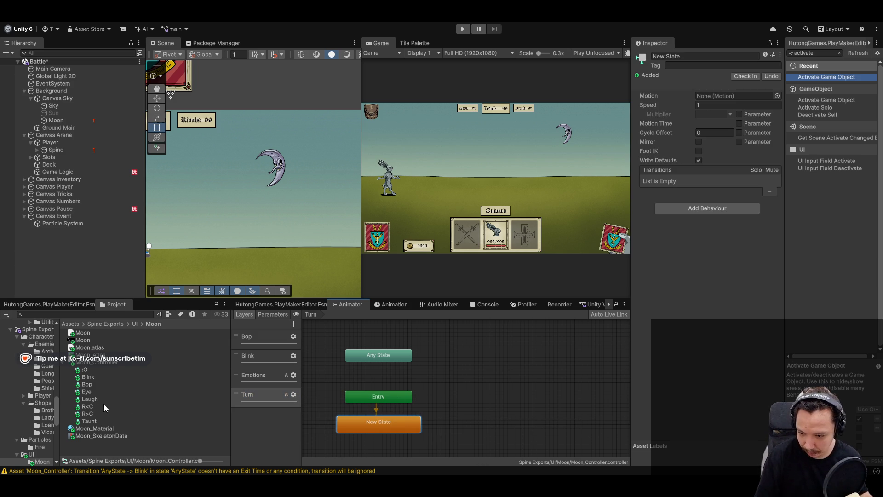
drag(467, 373, 490, 361)
mouse_move(87, 414)
mouse_down()
mouse_move(499, 381)
mouse_move(472, 350)
mouse_move(465, 373)
mouse_up()
click(469, 374)
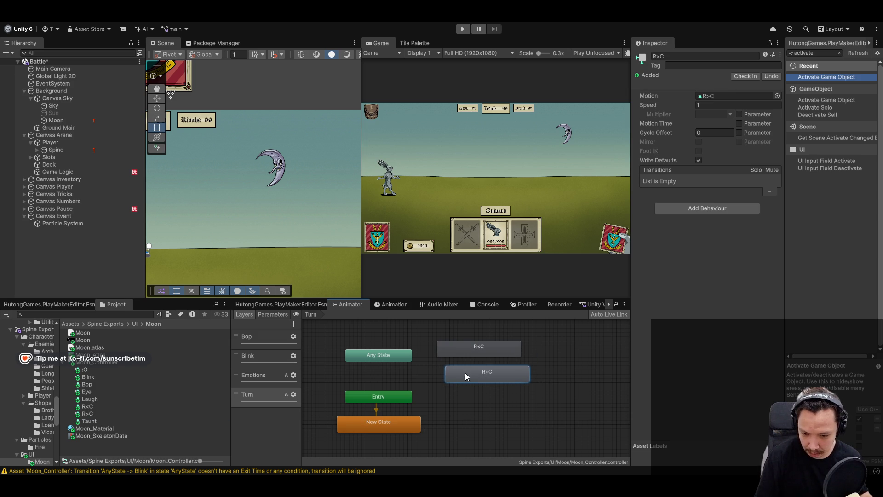
Draw Any State transitions to the R<C and R>C states, then compare Sun's controller
right_click(409, 357)
click(438, 364)
click(479, 351)
right_click(382, 357)
click(488, 383)
right_click(397, 361)
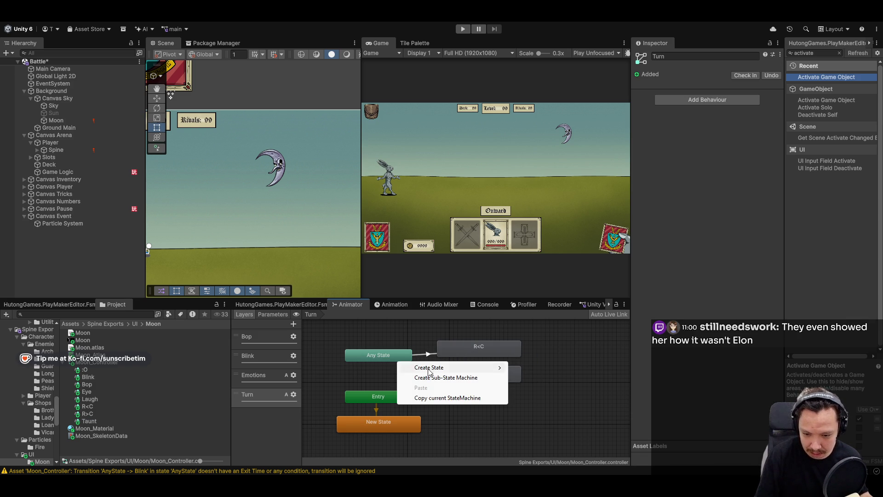
click(382, 356)
right_click(383, 356)
click(415, 362)
click(463, 373)
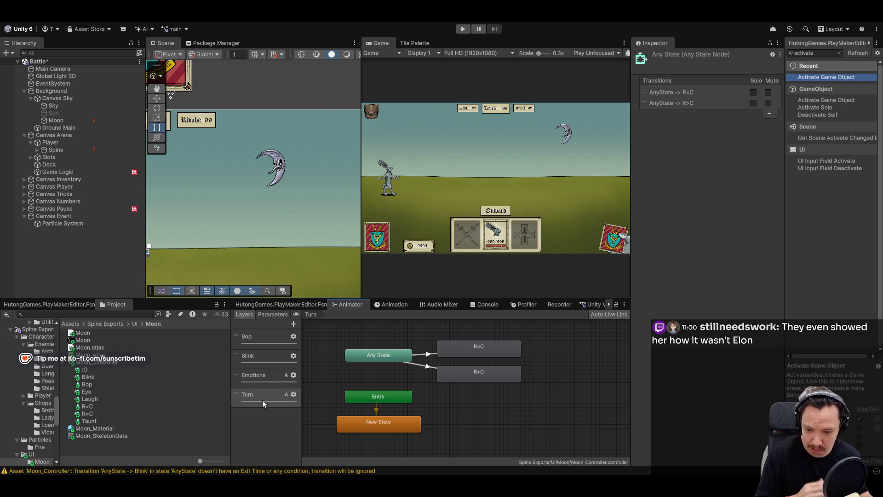
click(83, 115)
click(81, 121)
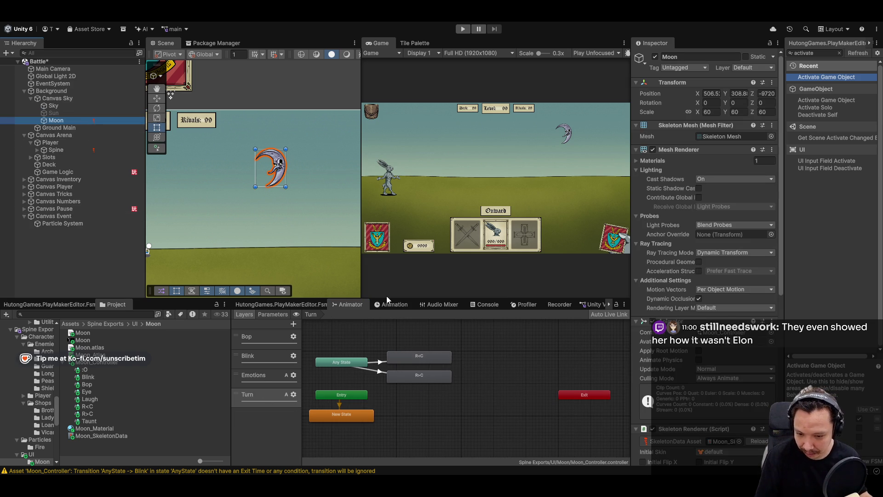
Compare Moon's Turn and Blink layers with Sun's, then move the Emotions layer below Turn
click(332, 436)
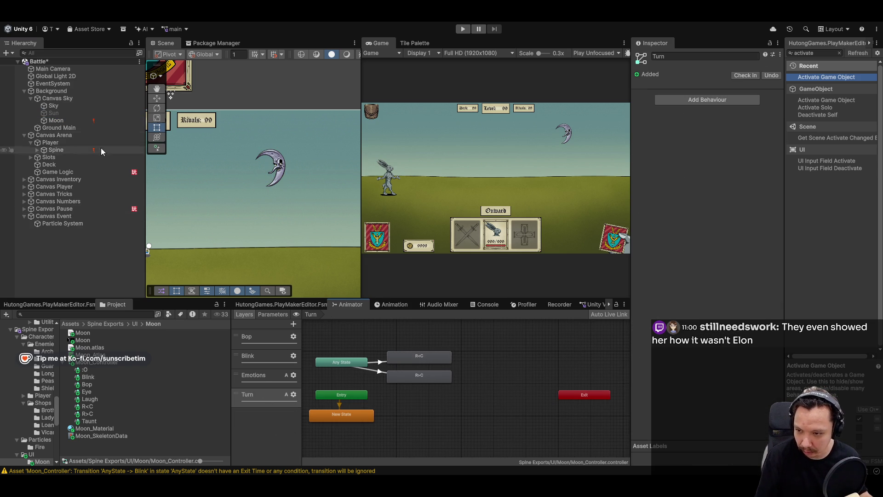
click(79, 114)
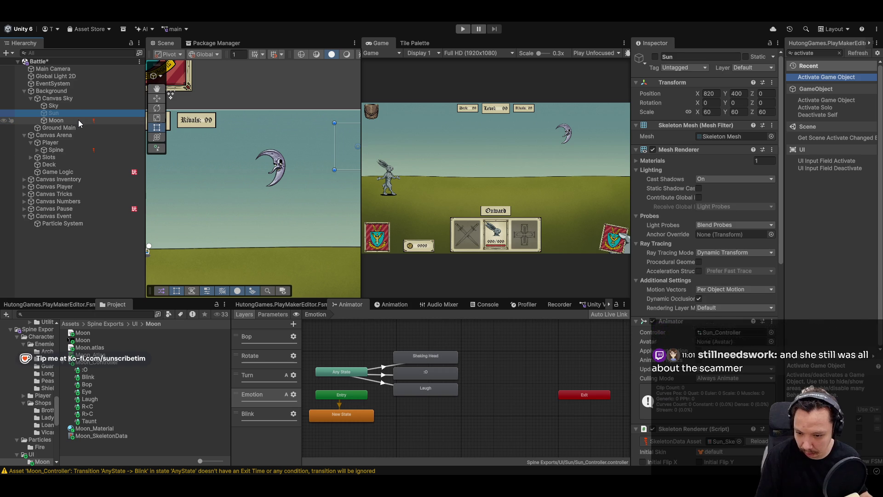
click(78, 120)
click(269, 394)
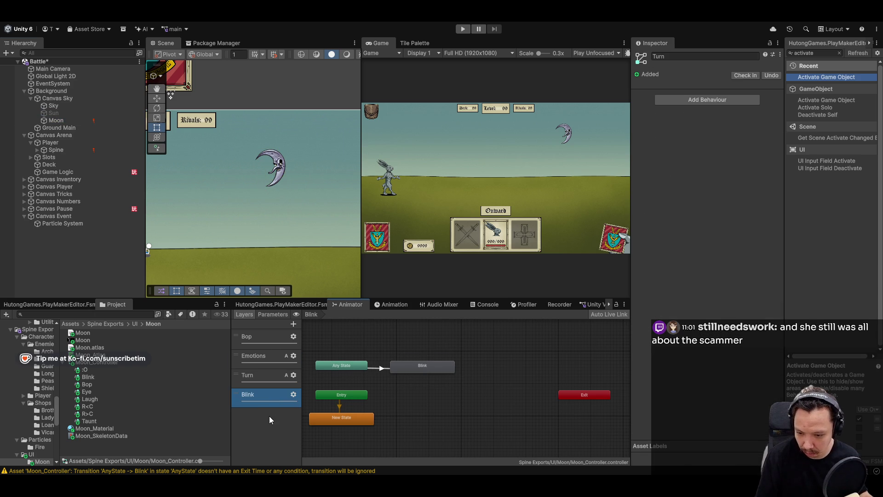
click(81, 114)
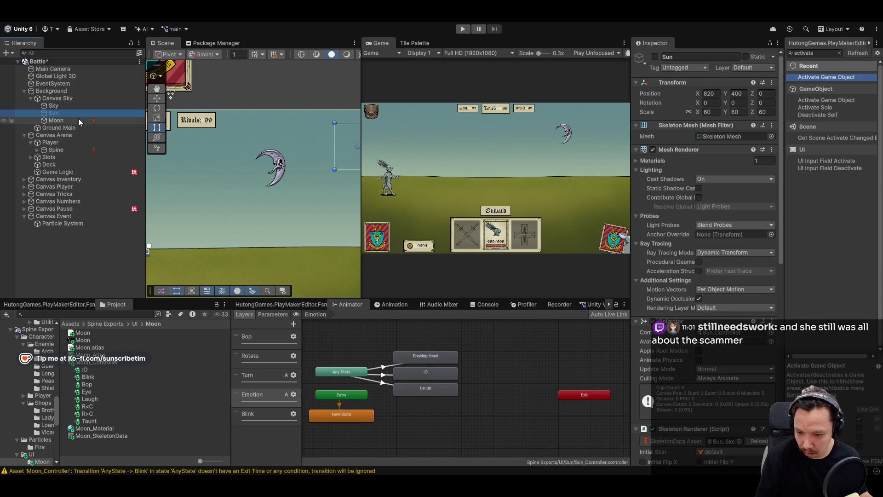
click(79, 120)
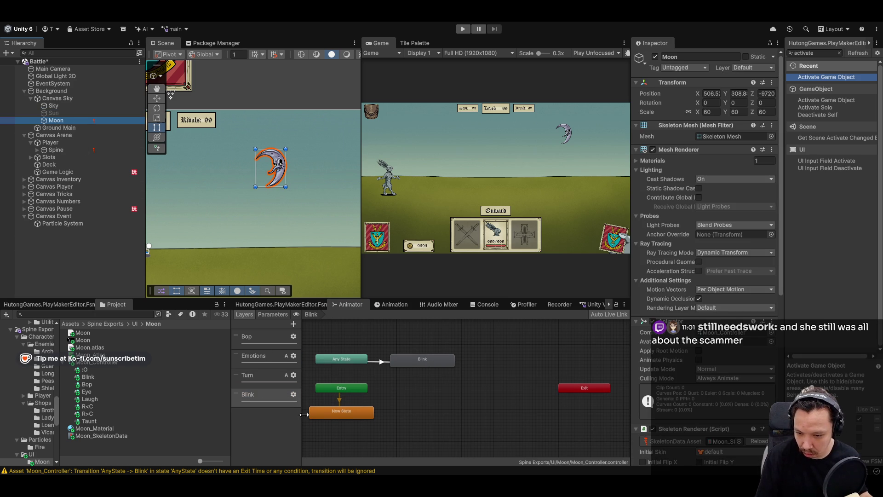
drag(267, 356, 264, 376)
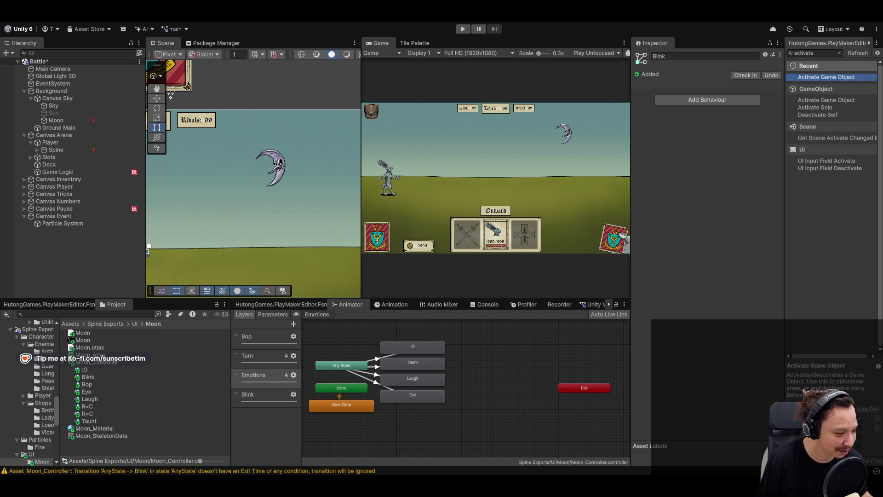
In the Emotions layer, move Any State to the right of the emotion states
click(277, 376)
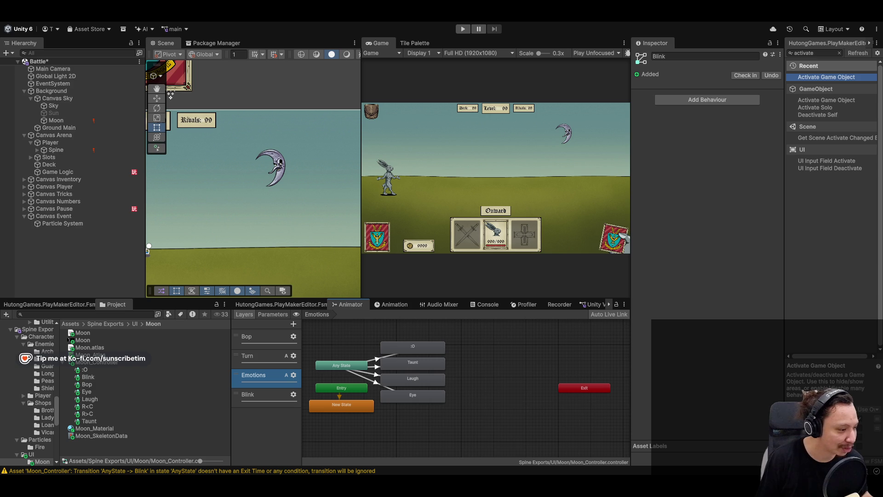
click(491, 404)
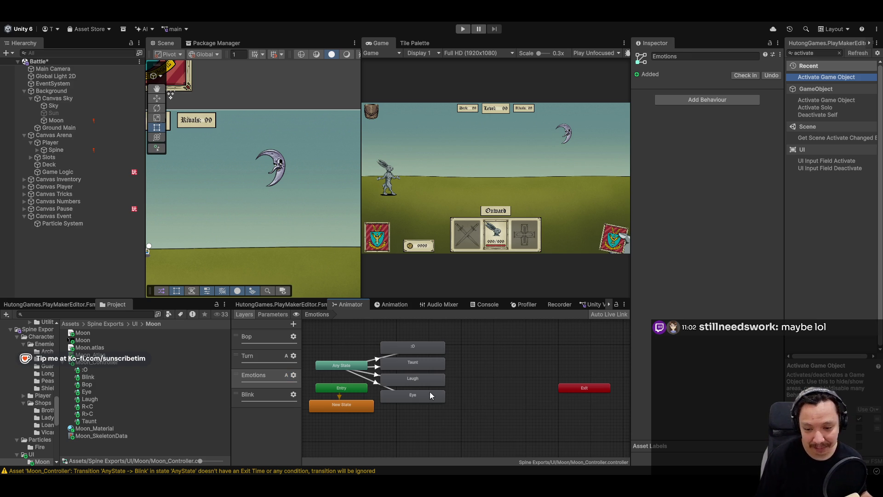
drag(349, 369, 511, 378)
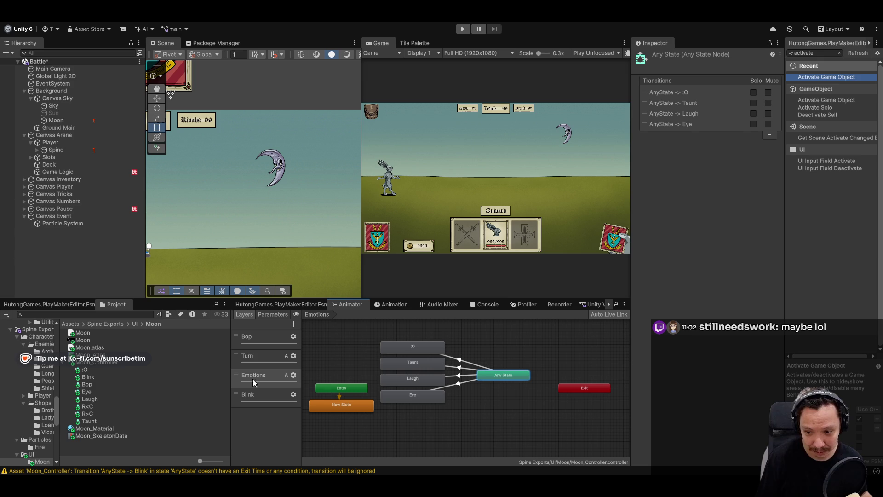
click(461, 363)
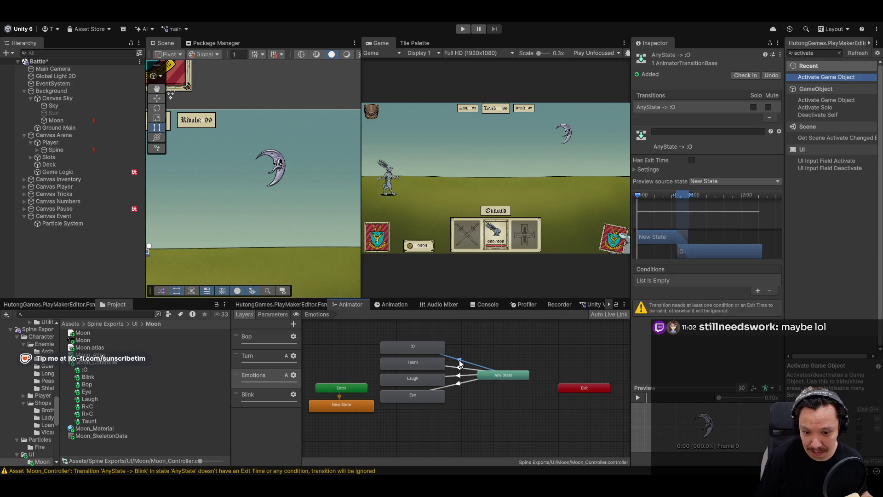
Add trigger parameters named :O and Taunt
click(274, 314)
click(291, 324)
click(311, 366)
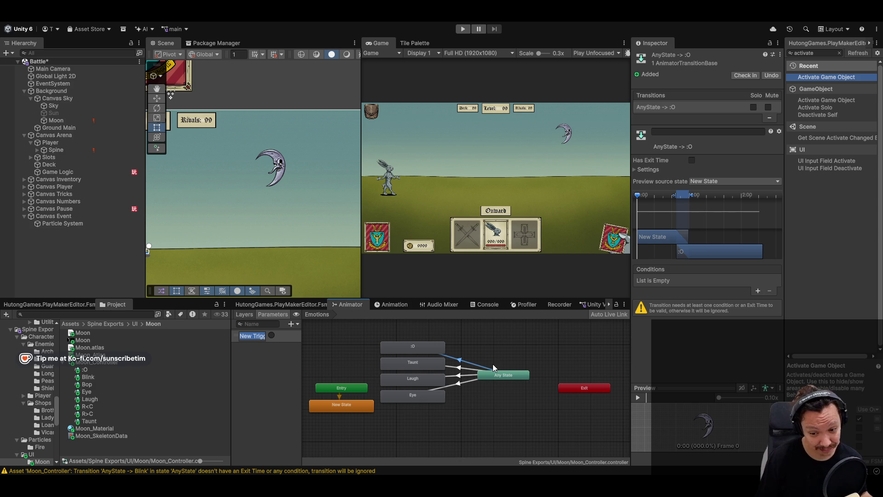
key(BackSpace)
text(:O)
key(Return)
click(297, 325)
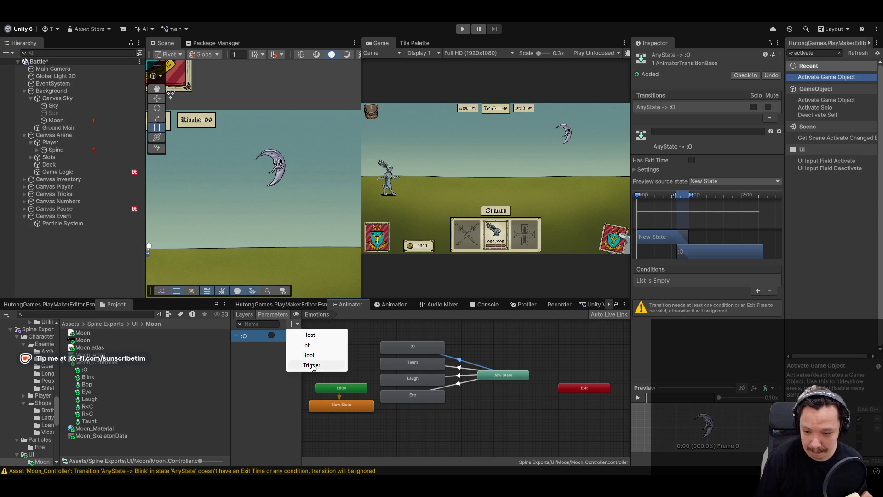
click(311, 365)
text(Taunt)
key(Return)
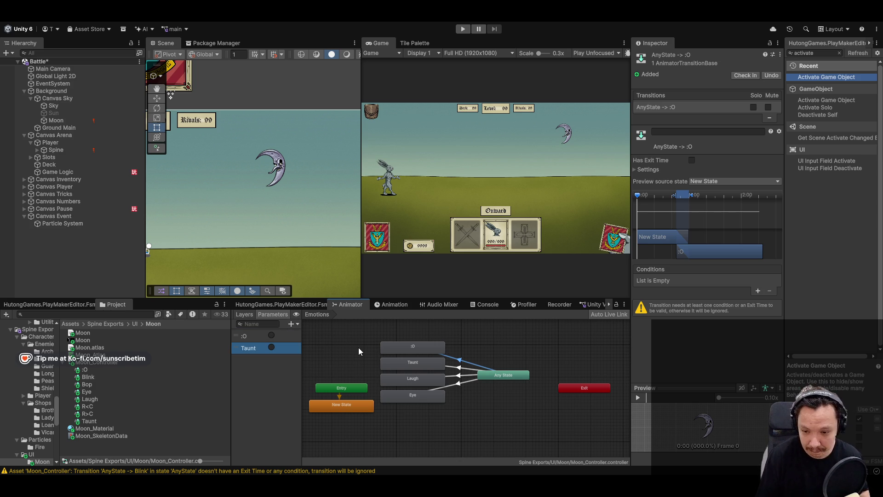
Add trigger parameters named Laugh and Eye, then go back to the layer list
click(289, 324)
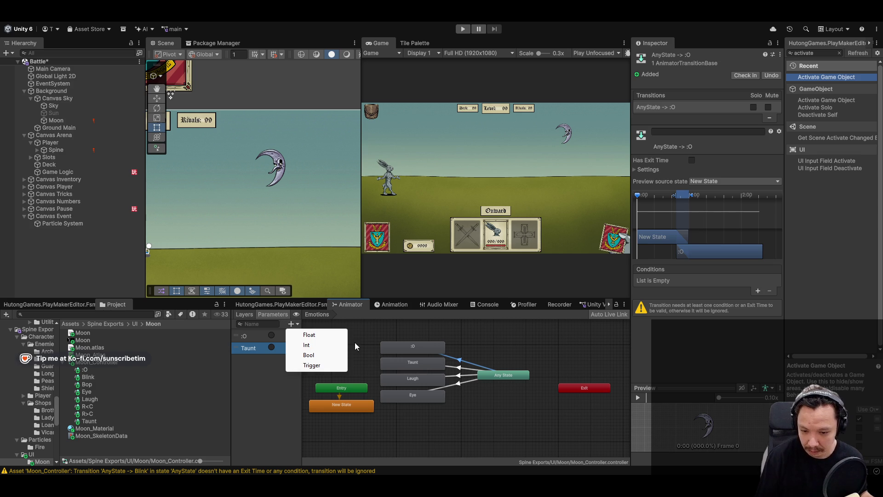
click(332, 366)
text(Laugh)
key(Return)
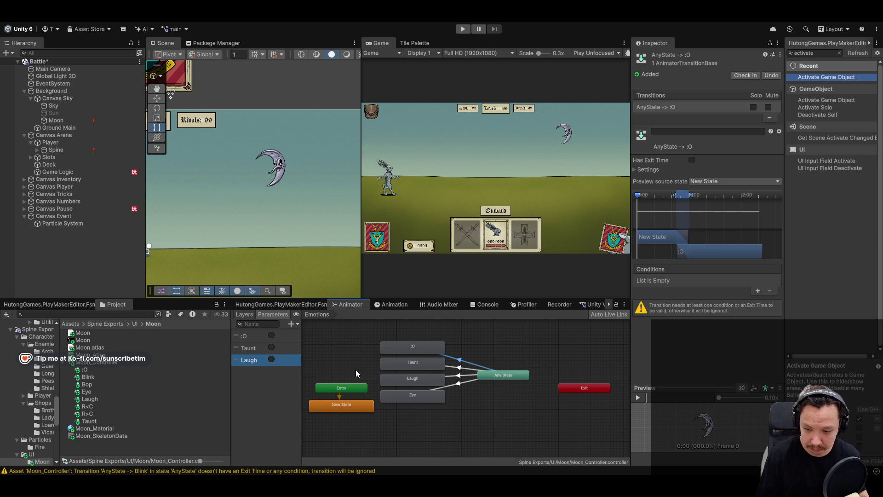
click(291, 324)
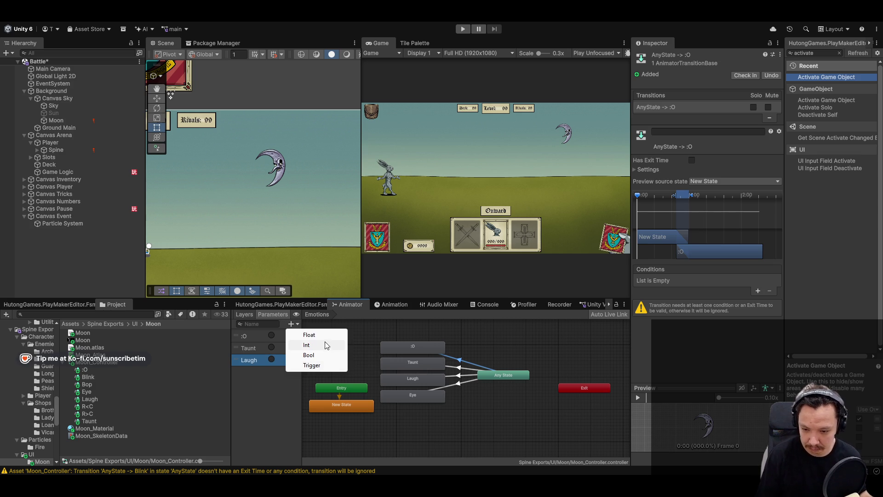
click(330, 365)
text(E)
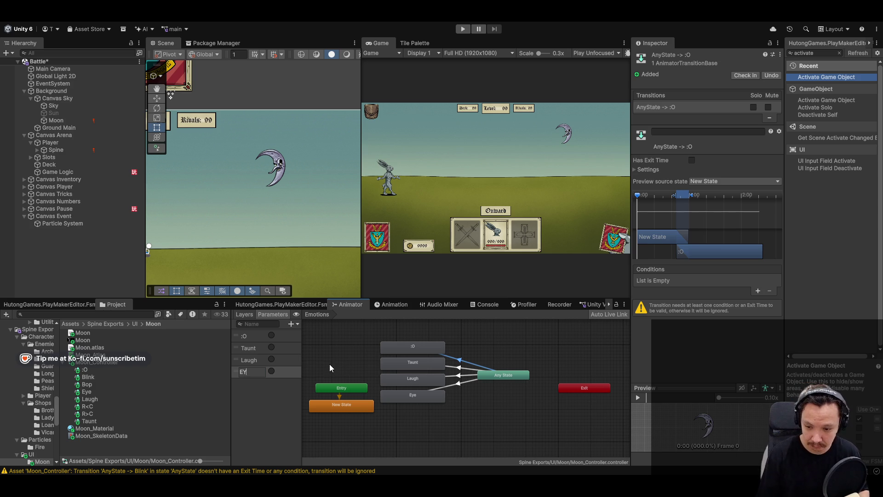
text(ye)
key(Return)
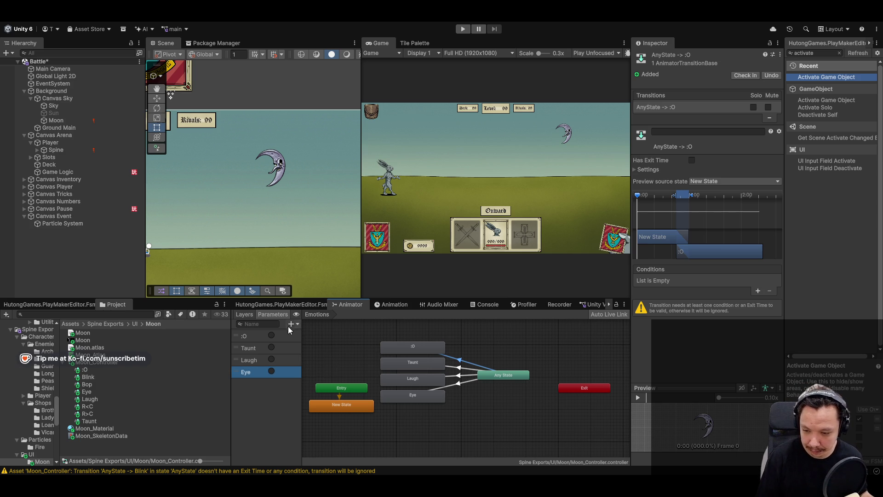
click(247, 315)
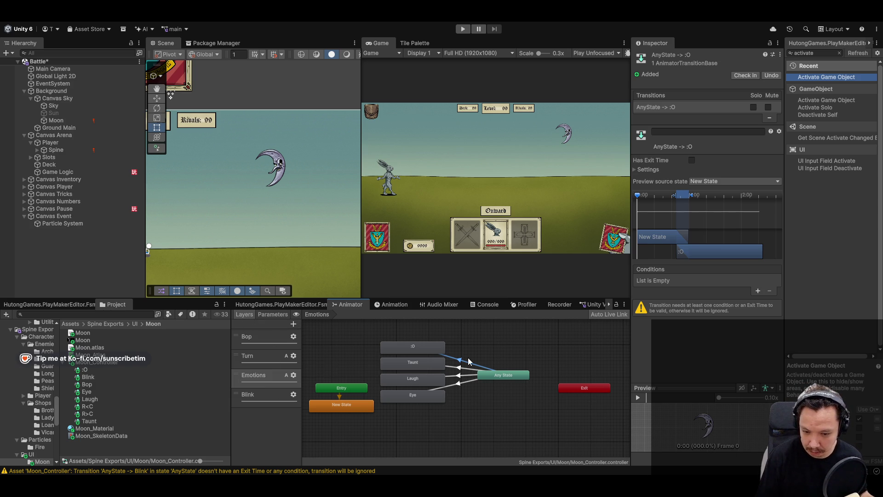
Add the :O condition to Any State→:O and the Taunt condition to Any State→Taunt
click(757, 291)
click(460, 373)
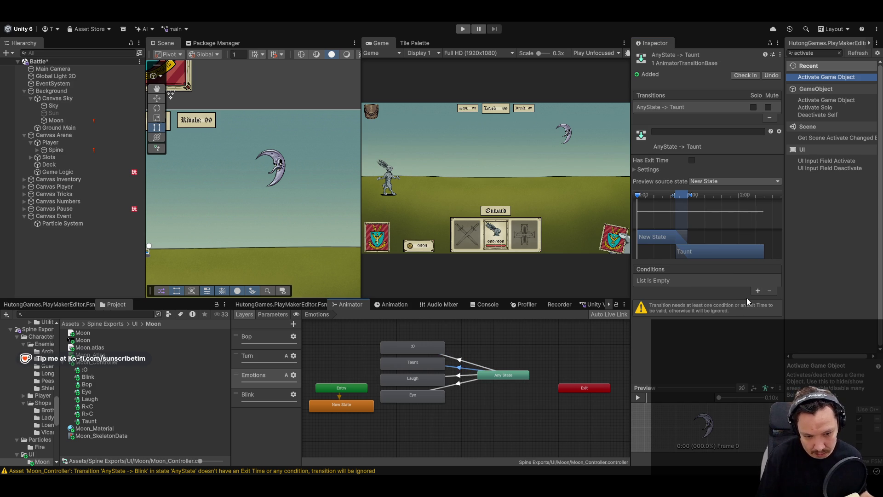
click(757, 292)
click(676, 281)
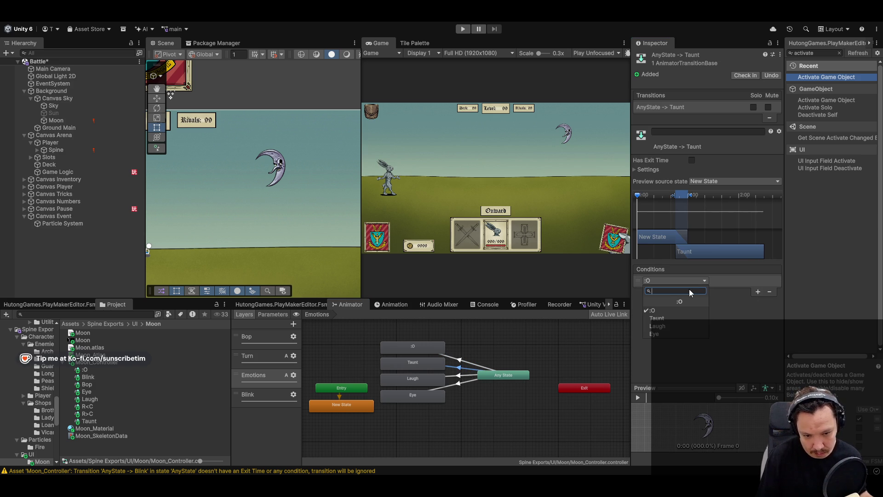
click(681, 318)
Rearrange the Any State, New State and Entry nodes, then verify the :O and Taunt conditions
mouse_move(494, 374)
mouse_down()
mouse_move(318, 358)
mouse_move(339, 367)
mouse_up()
drag(346, 404, 348, 423)
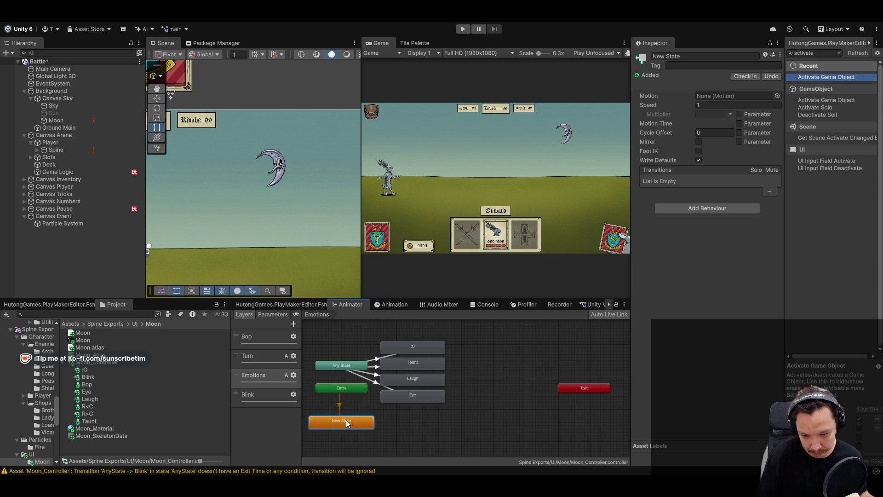
drag(348, 390, 347, 407)
click(375, 376)
click(378, 366)
Give the Any State→Laugh and Any State→Eye transitions their Laugh and Eye trigger conditions
click(374, 375)
click(759, 291)
click(681, 281)
click(668, 326)
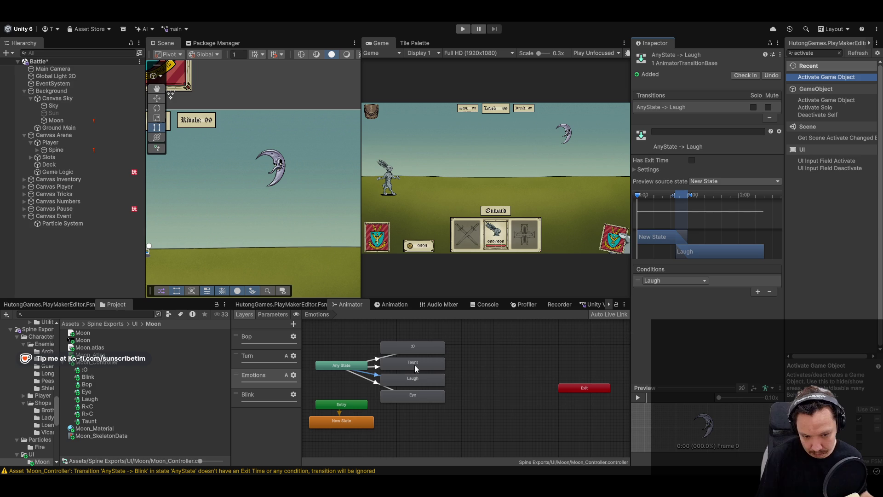
click(382, 390)
click(758, 291)
click(669, 282)
click(673, 334)
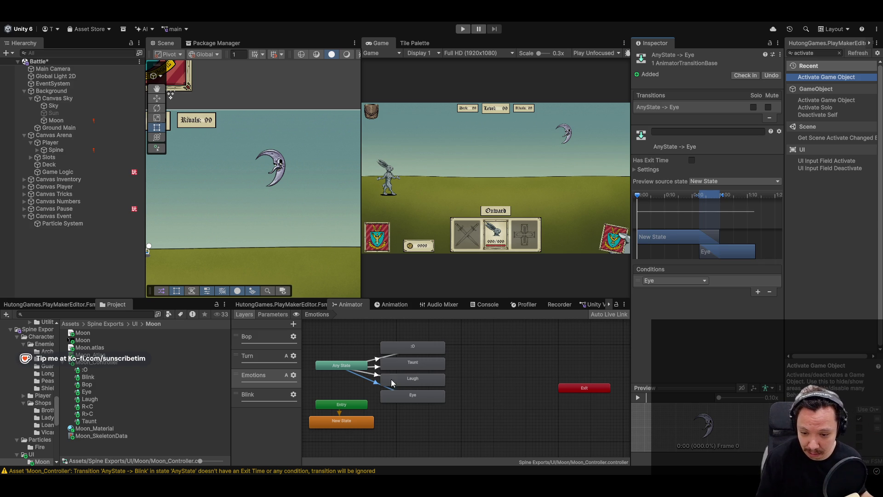
Nudge the Any State node and recheck the Laugh, Taunt and :O transition conditions
drag(354, 369, 354, 373)
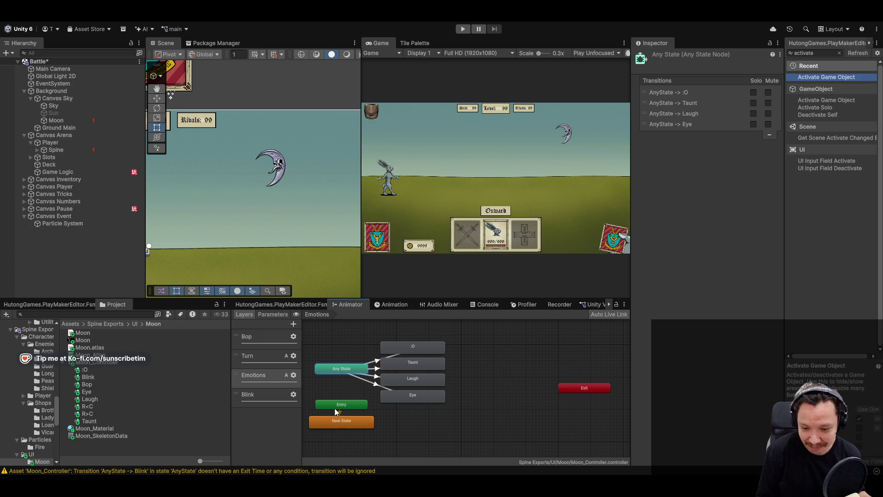
scroll(336, 412, up, 3)
scroll(396, 389, down, 5)
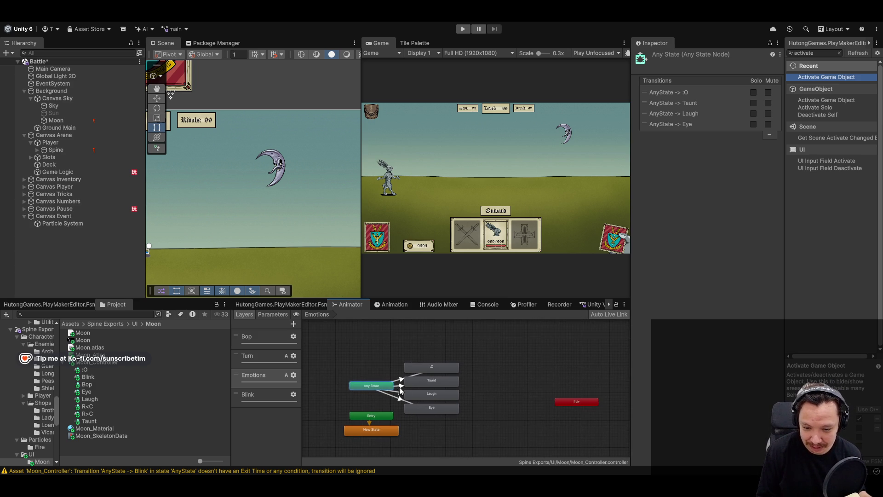
scroll(394, 389, up, 1)
click(394, 398)
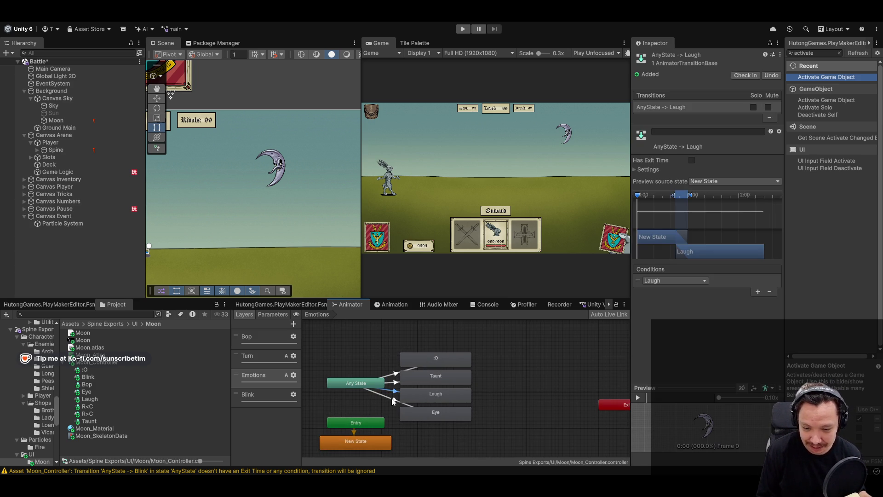
click(394, 398)
click(395, 385)
click(396, 376)
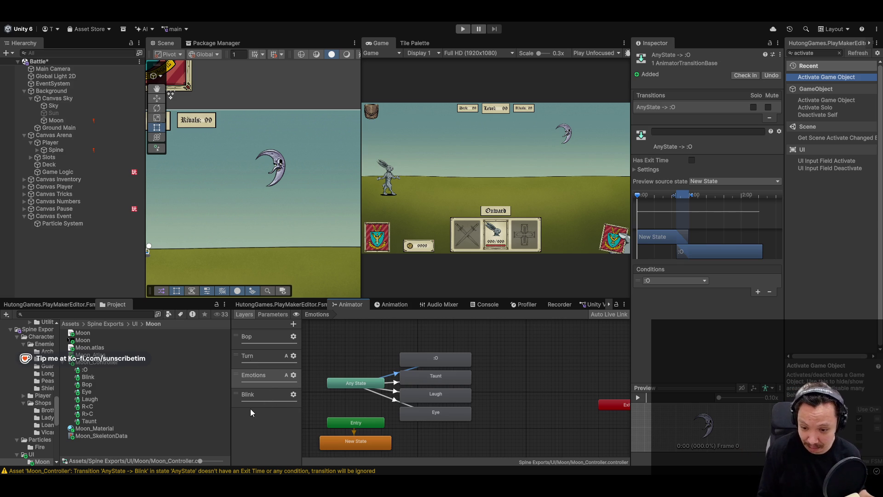
click(263, 404)
Create a new trigger parameter, initially named 'Blinki'
click(396, 375)
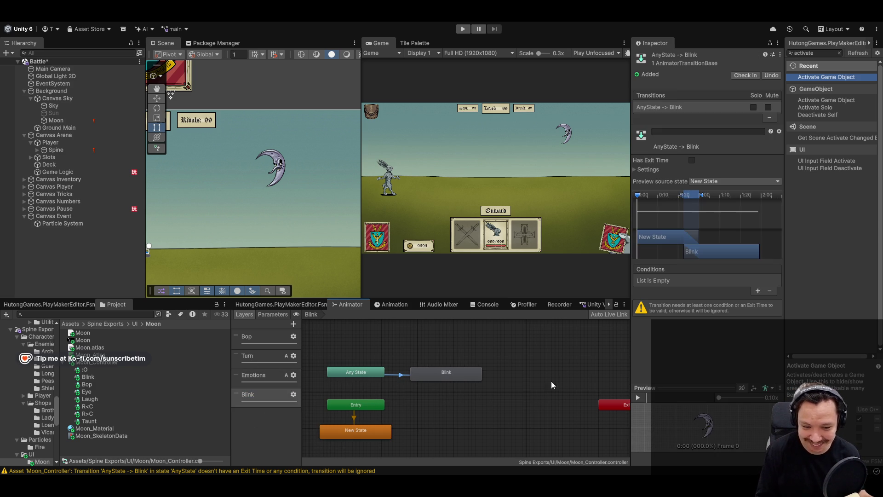
click(272, 314)
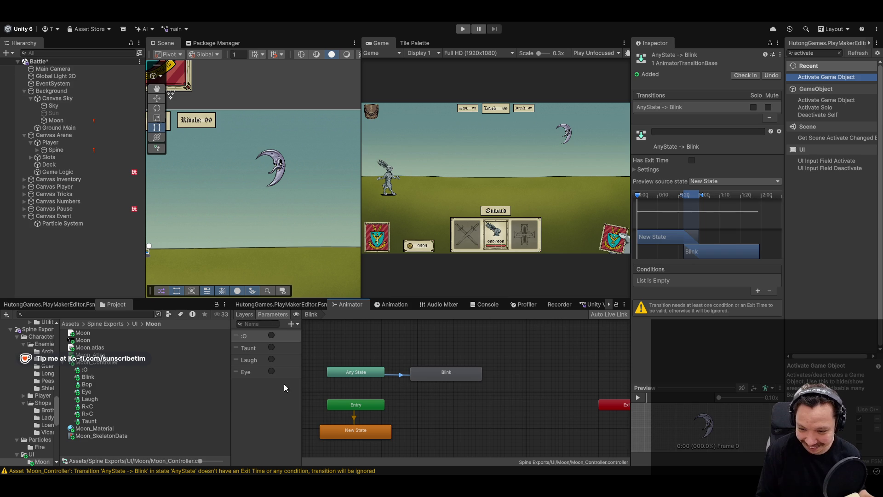
click(293, 324)
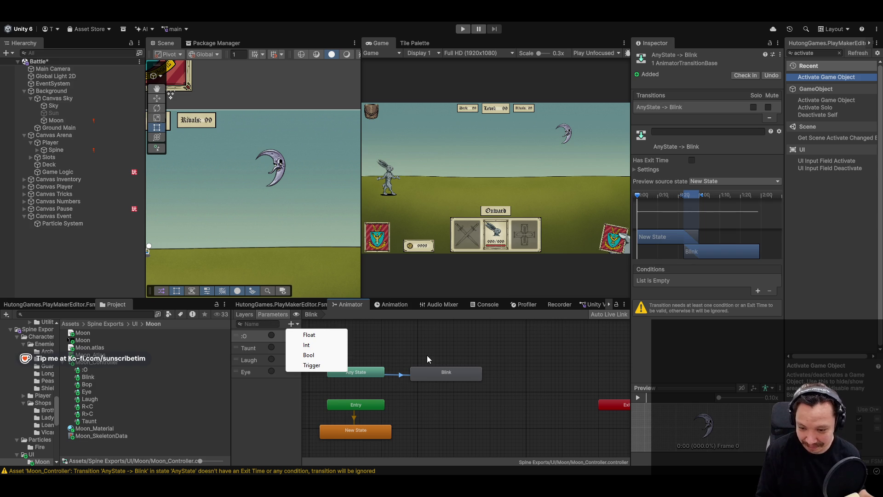
click(343, 366)
text(Blinki)
key(Return)
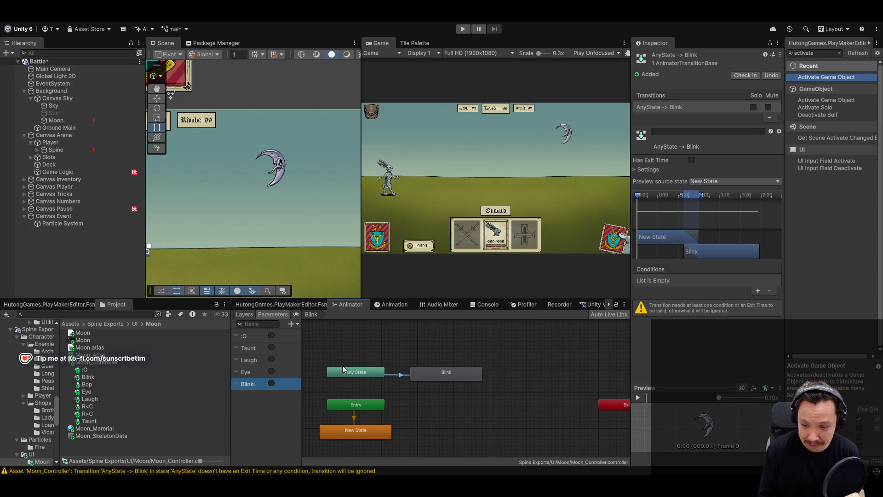
Make Any State→Blink use that trigger as its condition, correcting the trigger's name to 'Blink'
click(759, 290)
click(657, 278)
click(663, 342)
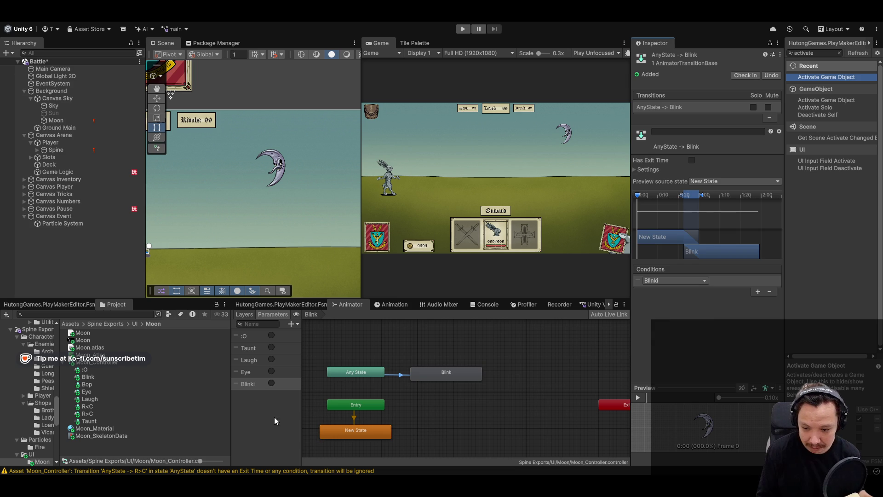
double_click(248, 385)
key(BackSpace)
key(Return)
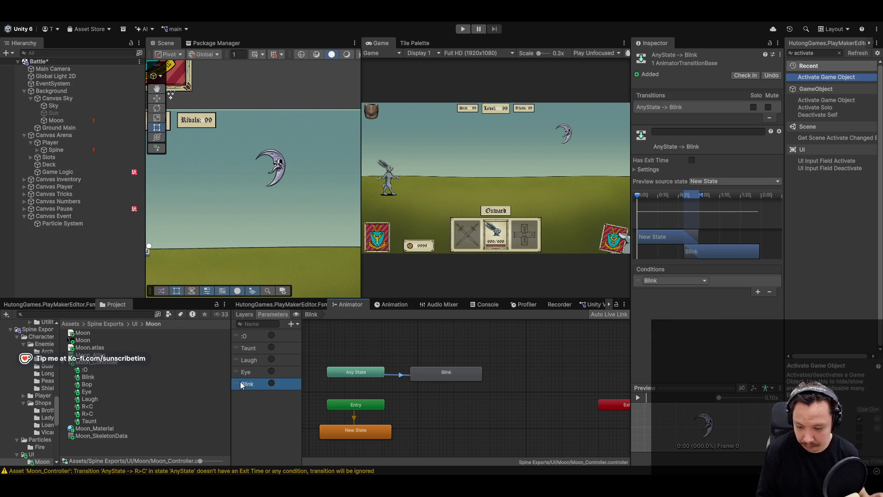
click(398, 377)
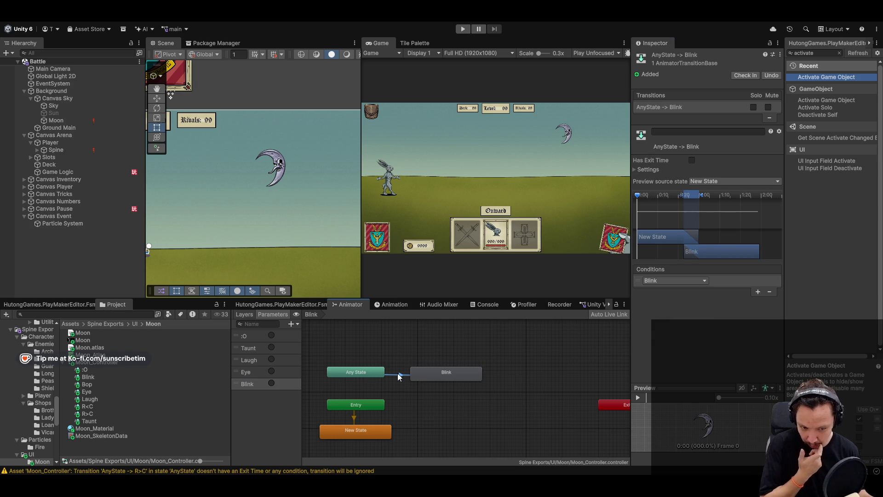
click(244, 314)
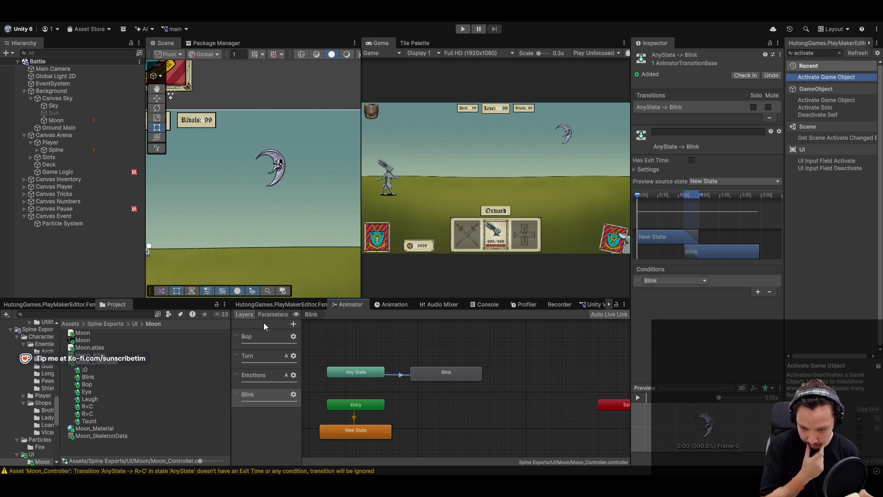
Review the Bop, Eye, Laugh, R>C, Taunt and Blink animation clips
click(87, 386)
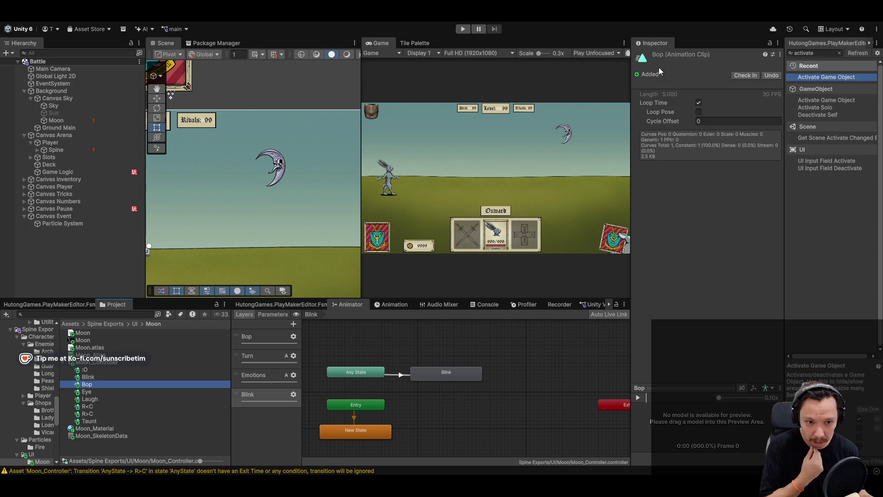
click(103, 392)
click(102, 399)
click(101, 414)
click(99, 421)
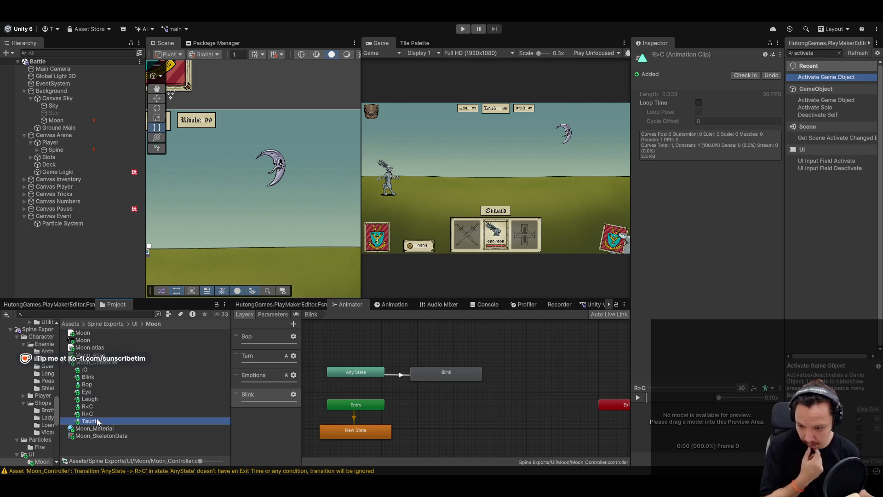
click(89, 377)
click(103, 392)
click(107, 386)
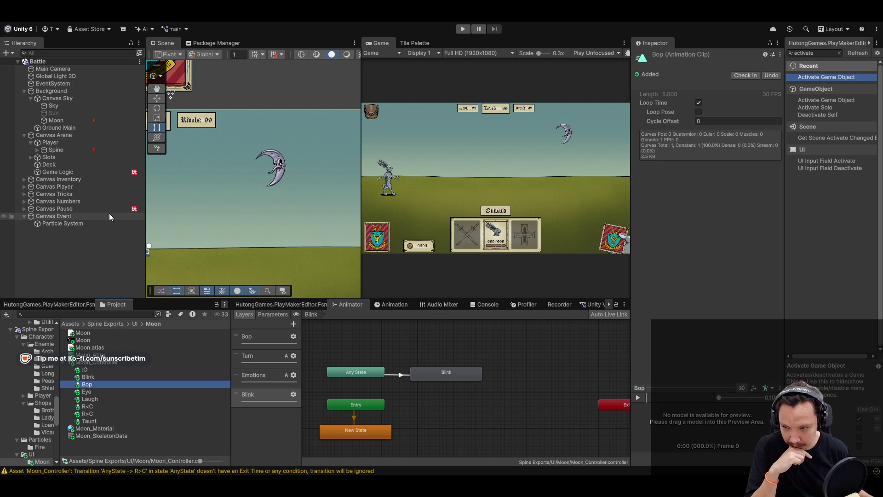
Select the Moon object and show its Sun Animations component alongside the parameter names
click(96, 173)
click(56, 120)
scroll(708, 276, down, 3)
click(745, 362)
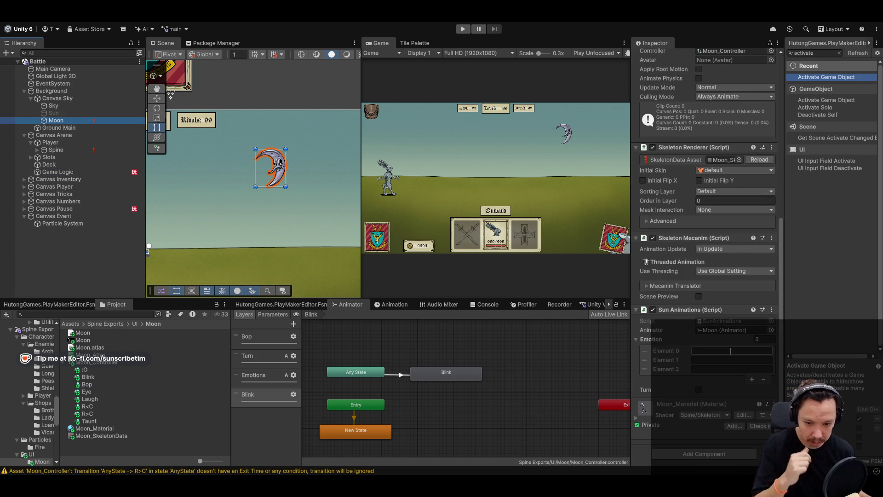
click(273, 315)
text(:O)
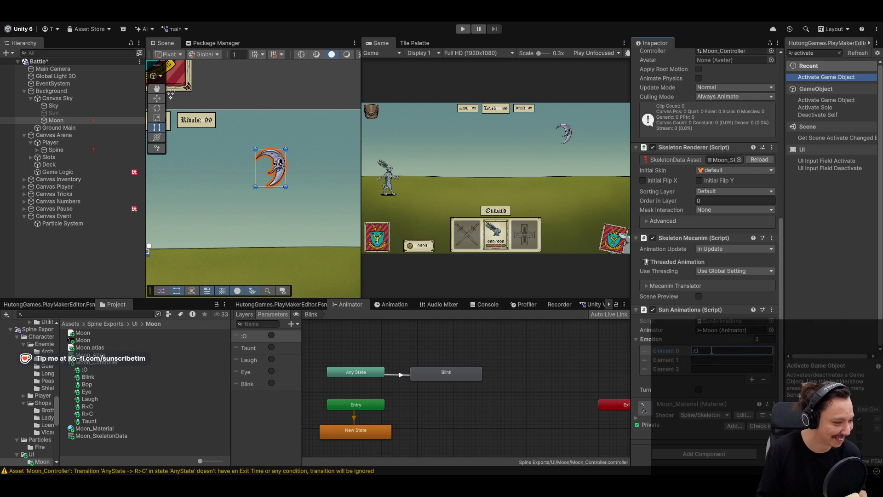
Enter :O, Taunt, Laugh, resize the Emotion list to 4 adding Eye, save, and switch to Cursor
key(Tab)
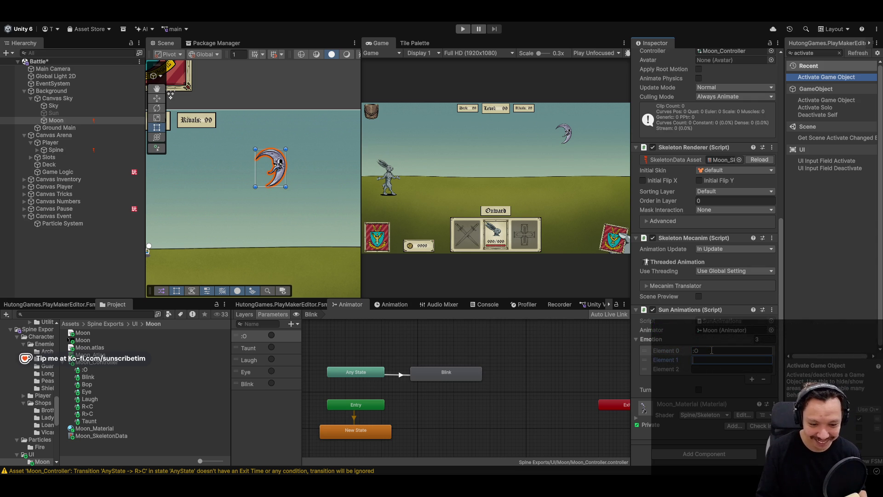
text(Taunt)
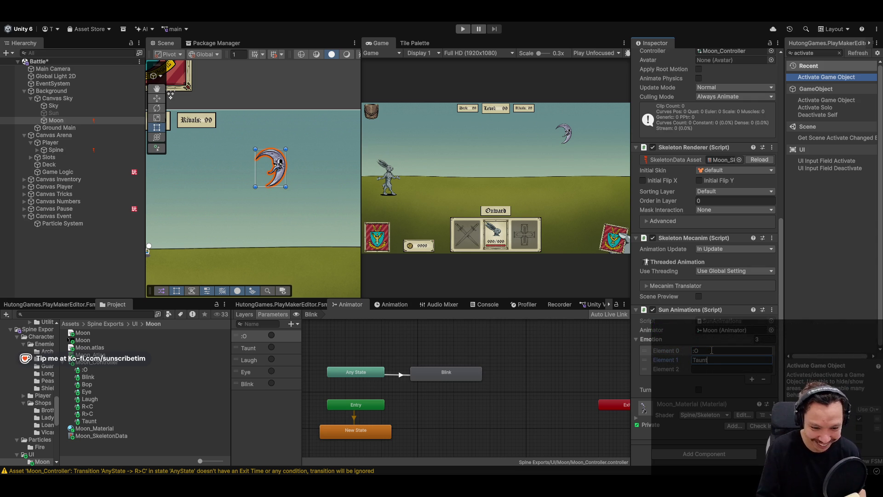
key(Tab)
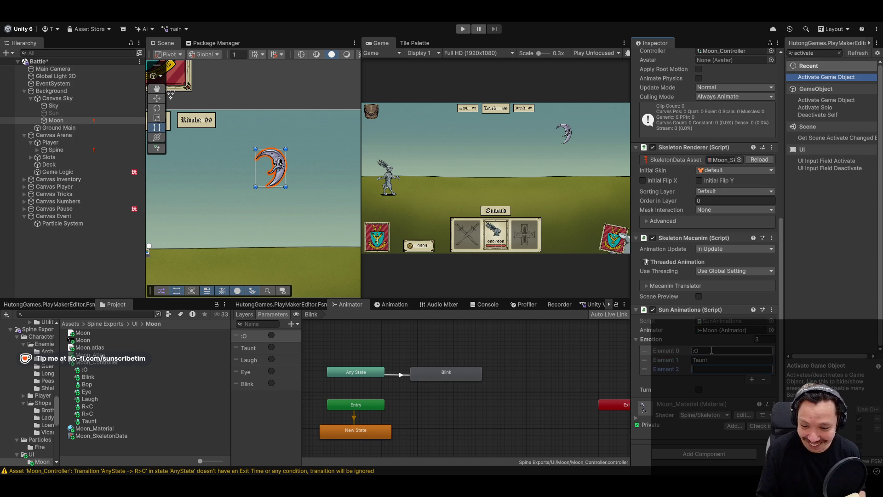
text(Laugh)
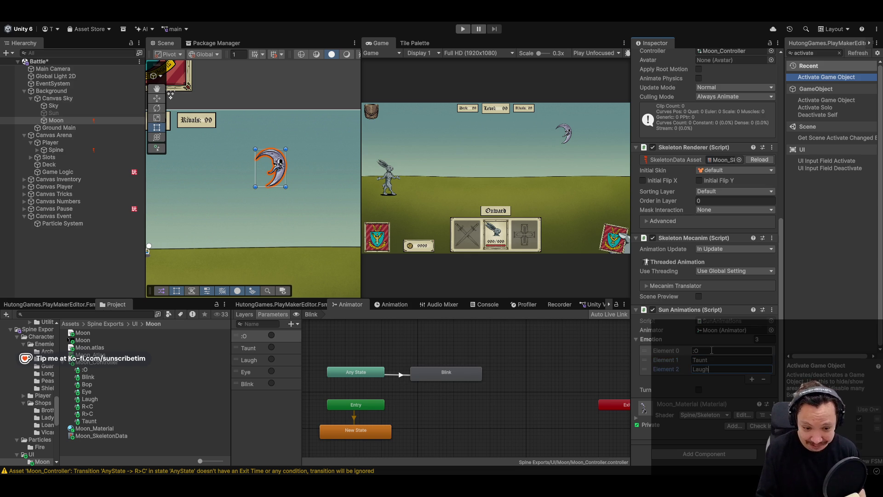
click(767, 339)
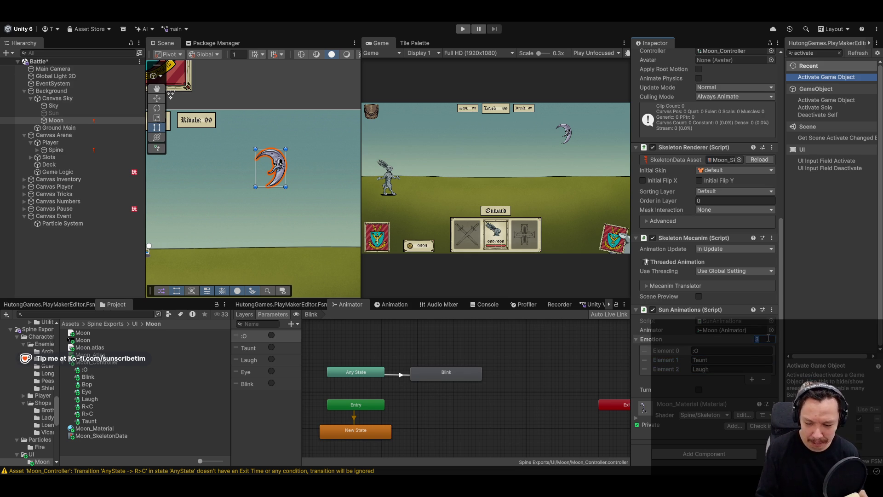
text(4)
key(Return)
key(Tab)
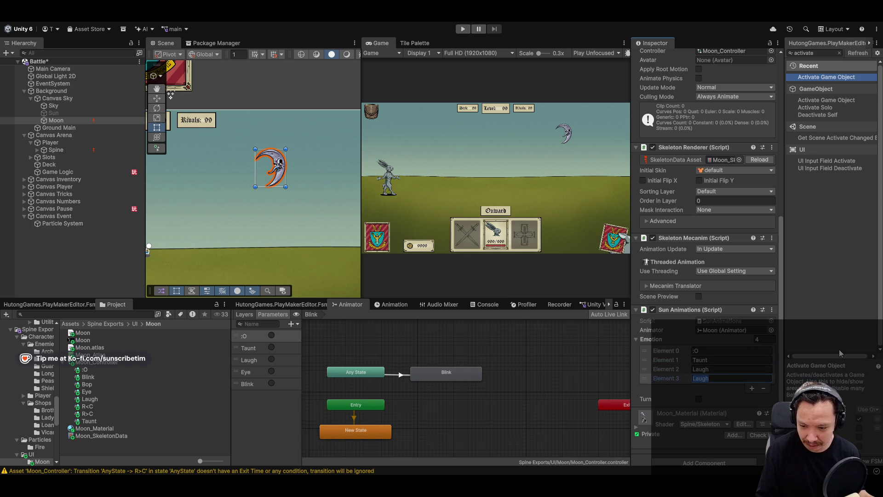
text(Eye)
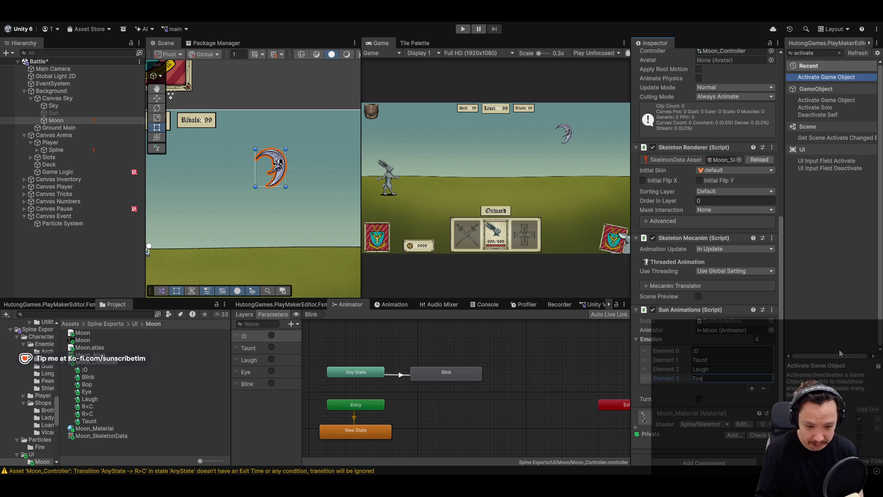
key(ctrl+s)
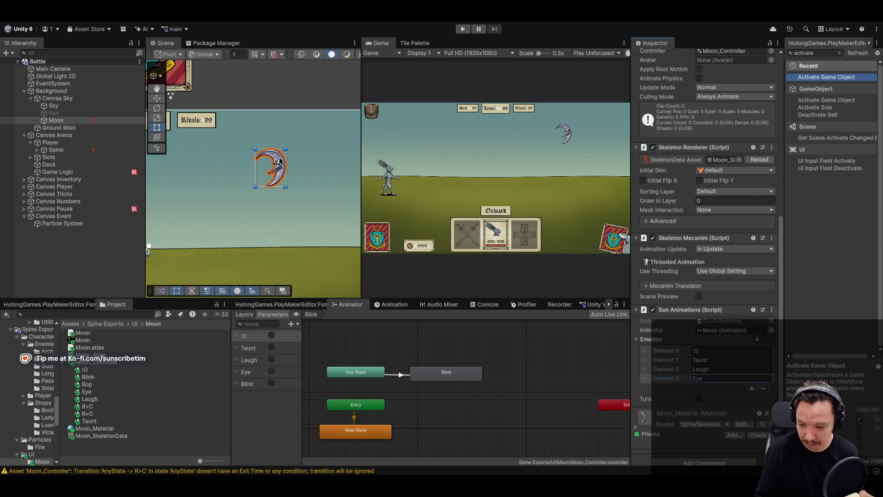
key(alt+Tab)
key(alt+Tab)
key(alt+Tab)
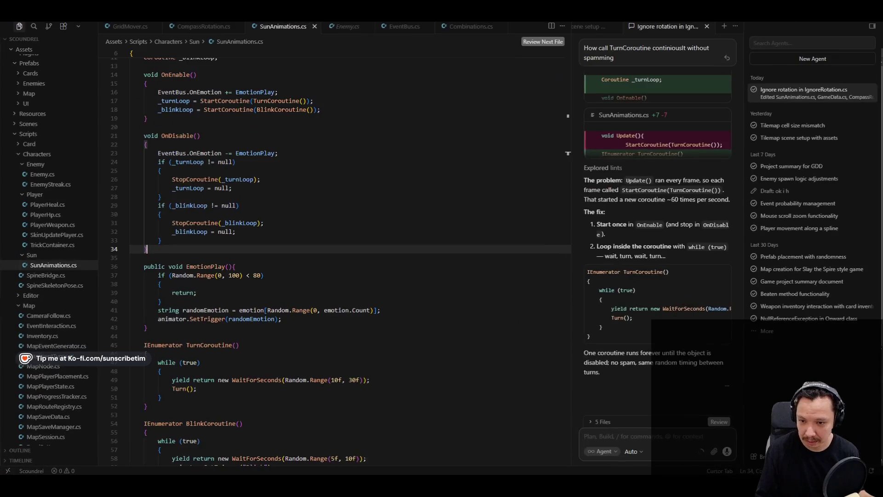
click(249, 205)
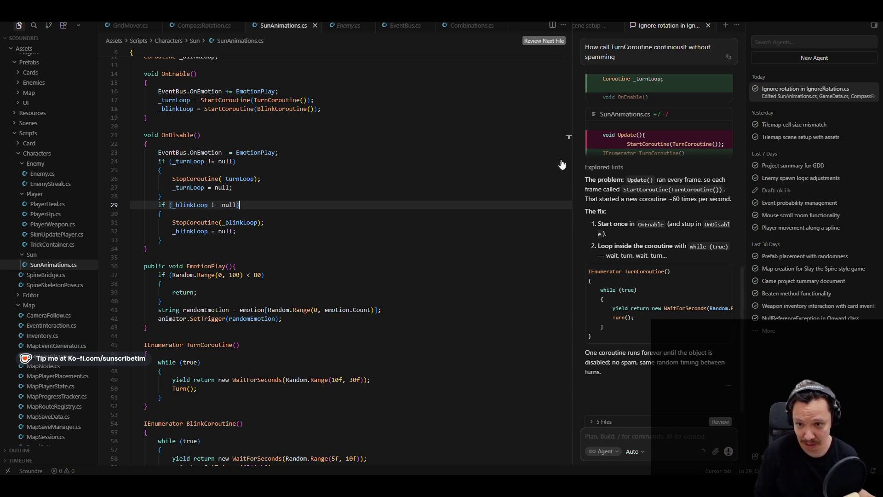
scroll(403, 162, up, 5)
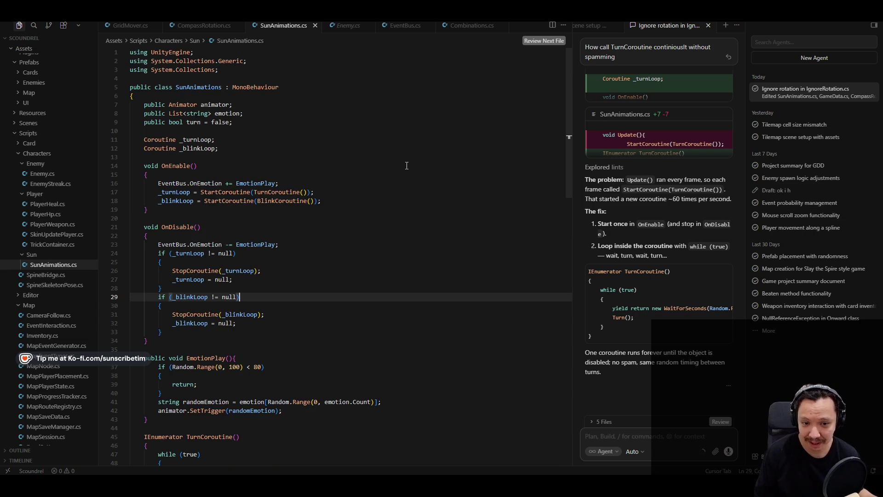
scroll(405, 164, down, 10)
scroll(407, 166, up, 10)
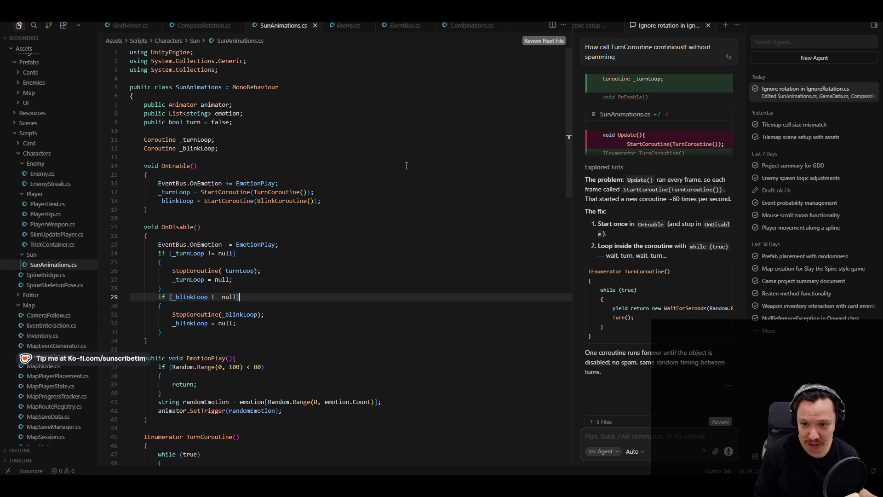
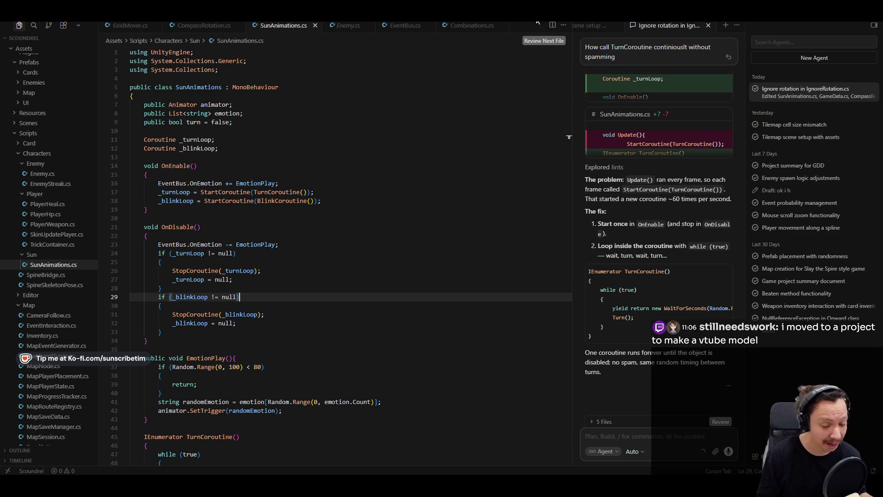
Rewind the R>C animation to frame 0, save the Moon Spine project, and play it back once
key(alt+Tab)
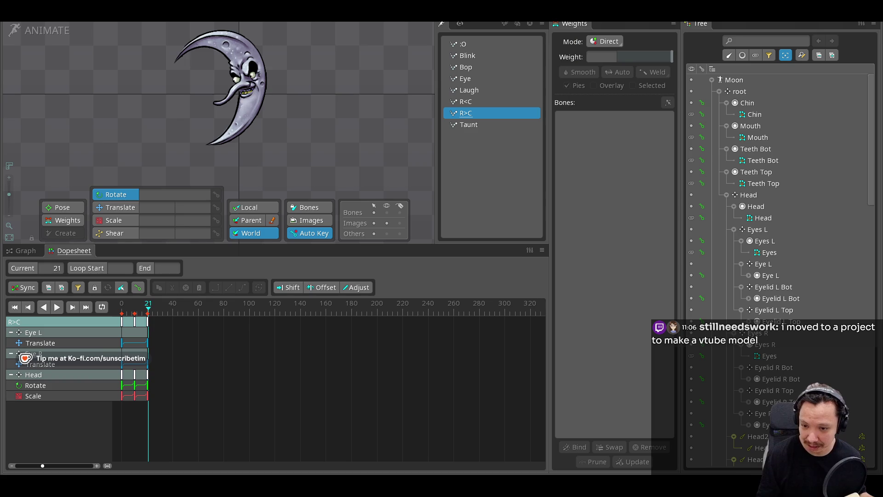
click(123, 311)
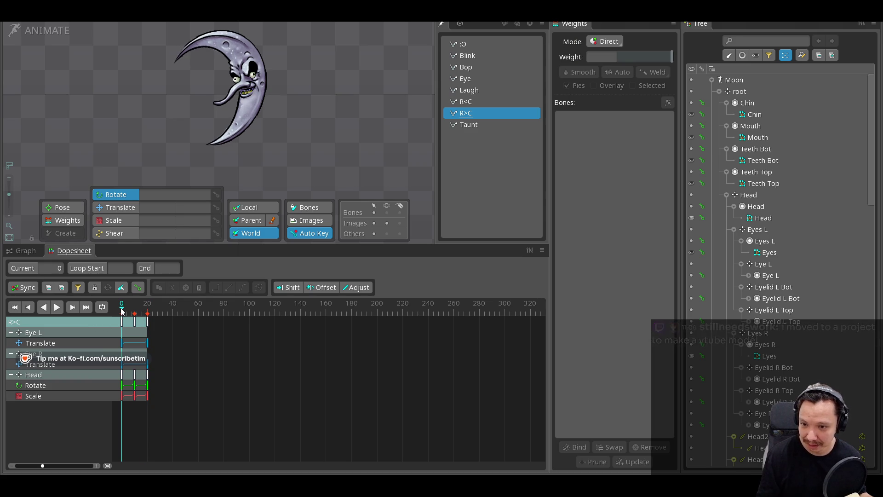
key(ctrl+s)
key(space)
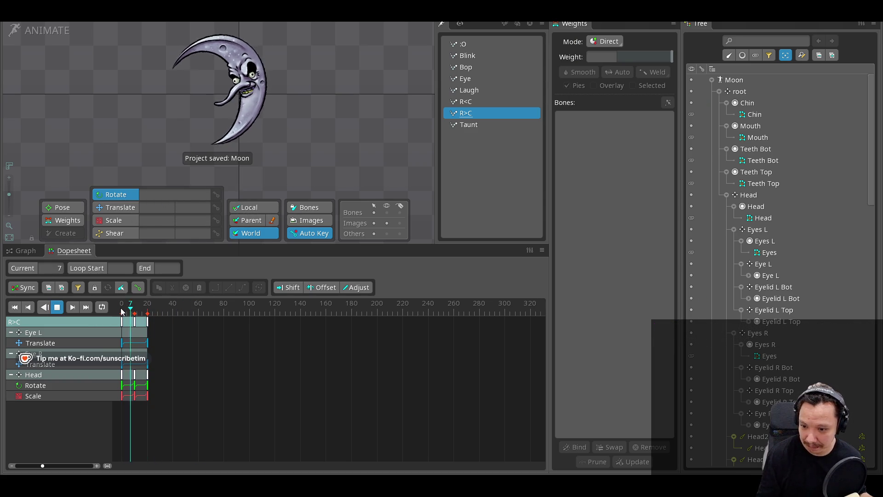
key(space)
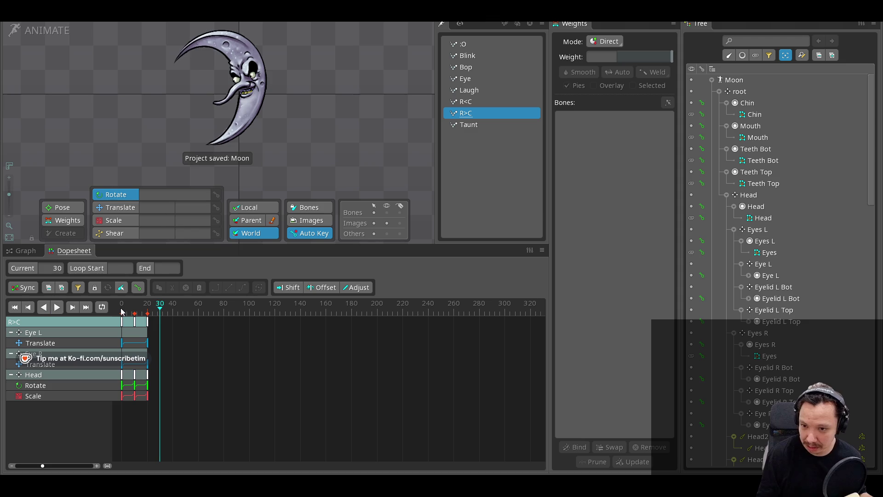
key(alt+Tab)
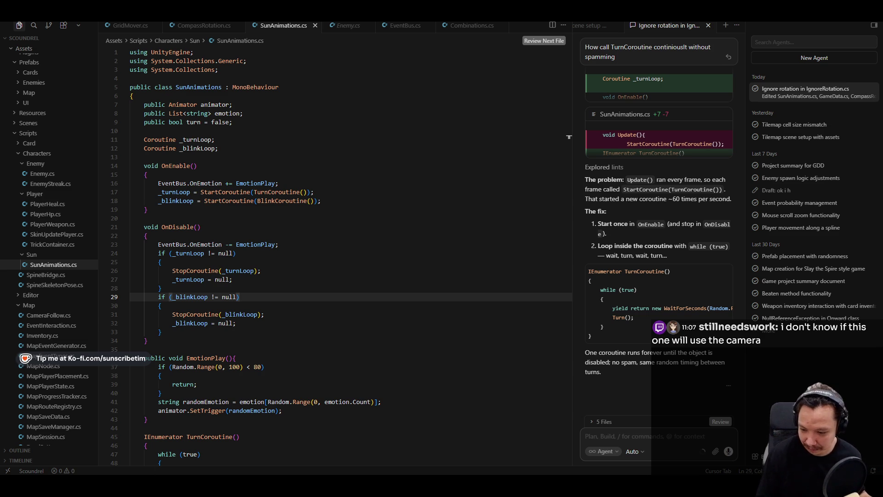
Glance at the Spine and Unity windows before returning to Cursor
mouse_move(96, 485)
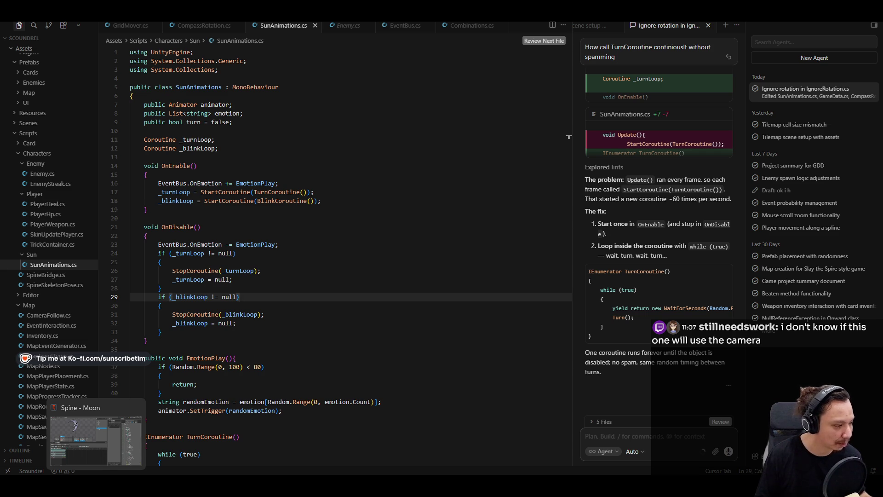
click(96, 485)
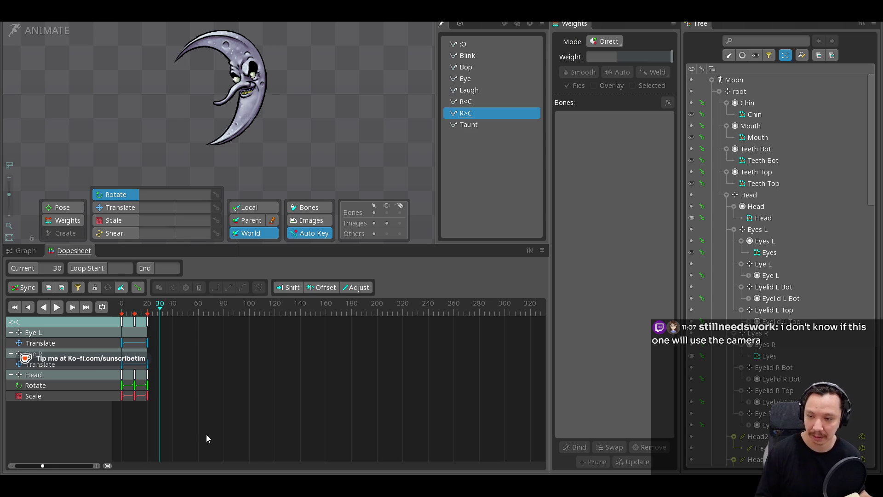
key(alt+Tab)
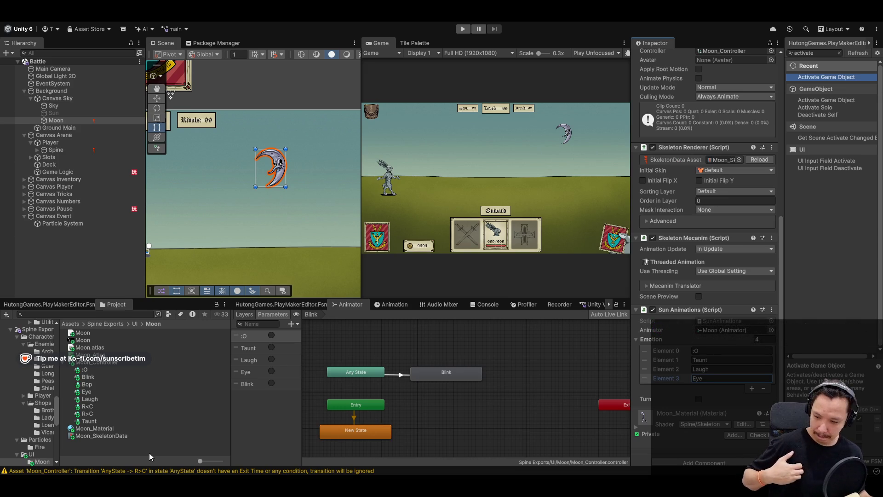
key(alt+Tab)
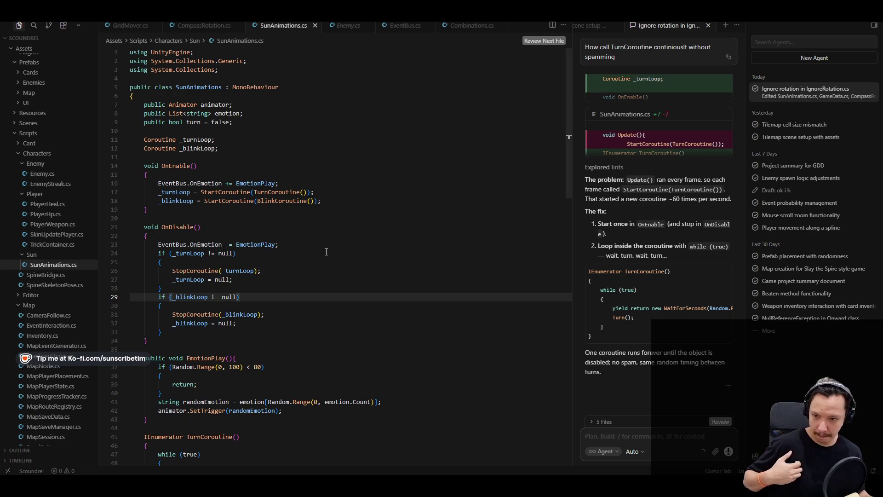
Select the SunAnimations class name and scroll through the script to review it
double_click(183, 87)
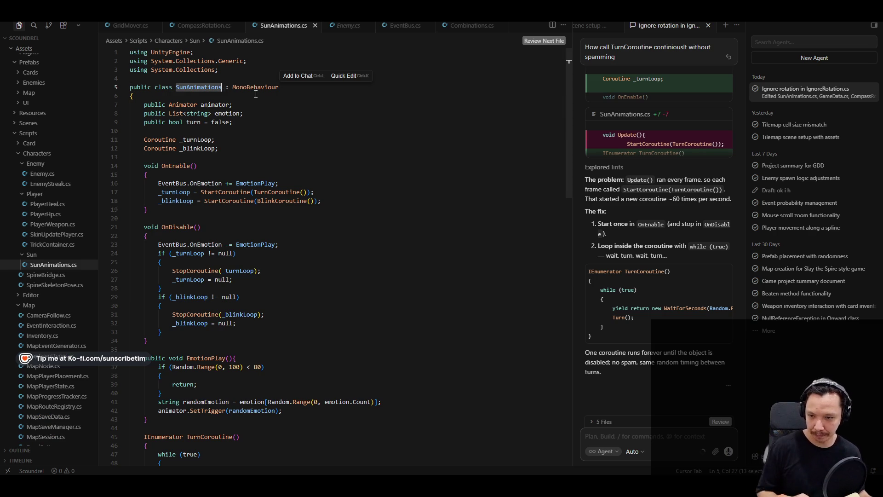
scroll(297, 239, down, 15)
scroll(299, 246, up, 15)
scroll(300, 251, down, 12)
scroll(299, 251, up, 12)
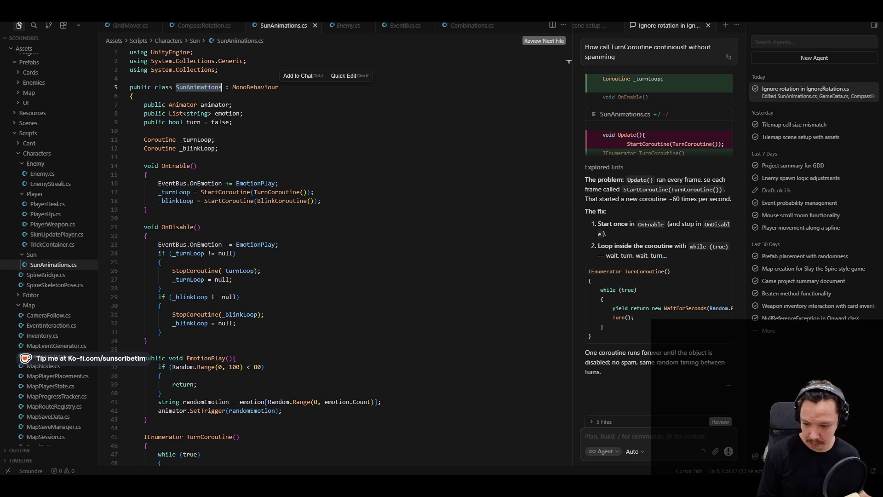
key(alt+Tab)
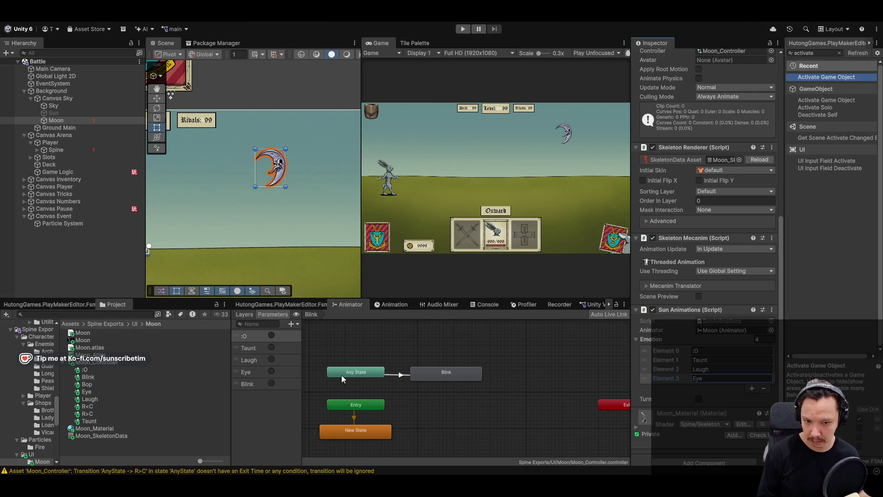
Review the Blink and :O parameters, then add a condition to the Turn layer's AnyState-to-R<C transition
click(511, 408)
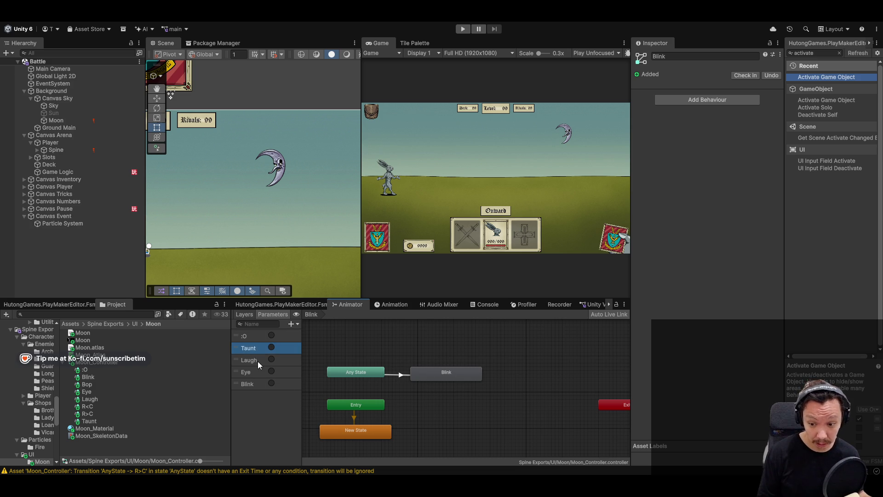
click(259, 384)
click(269, 335)
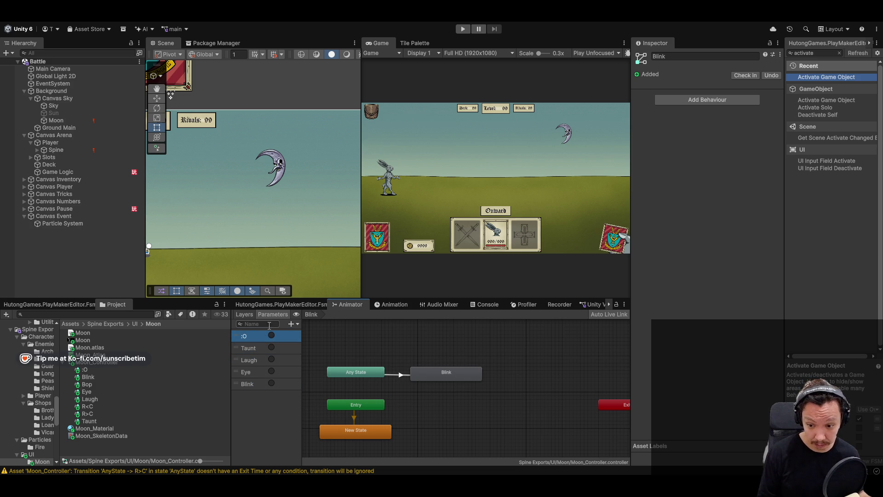
click(244, 314)
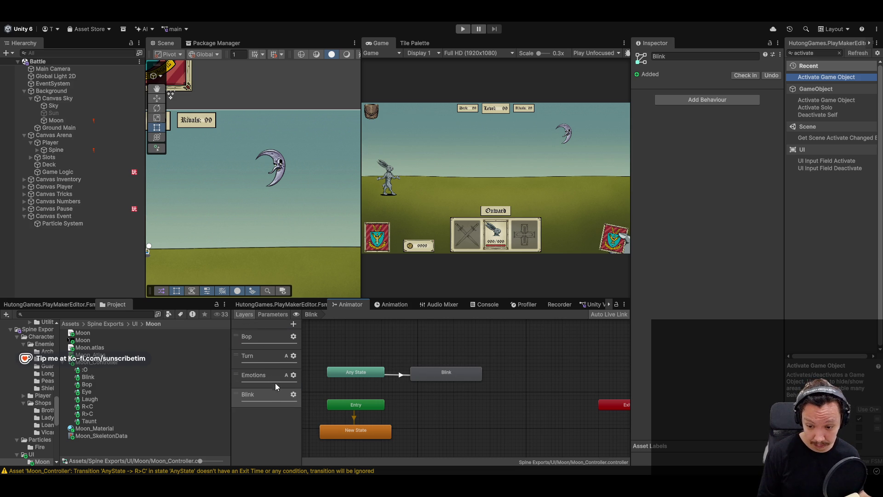
click(265, 357)
click(397, 371)
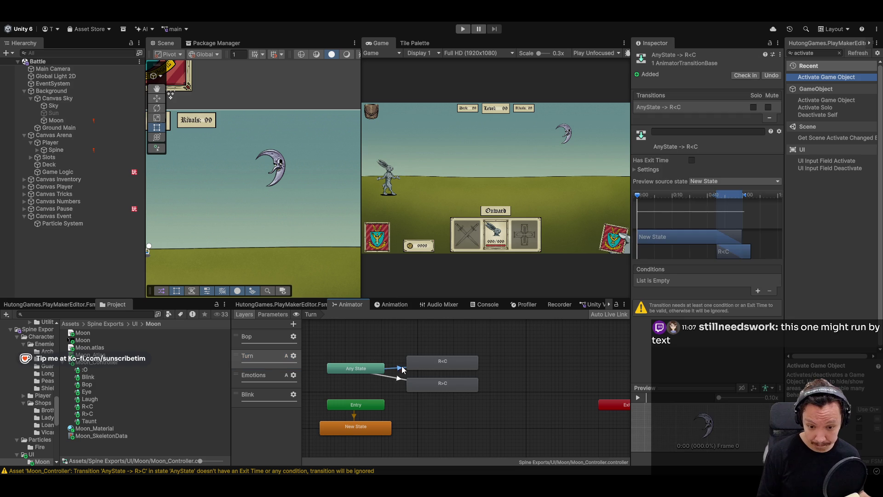
click(756, 290)
click(692, 282)
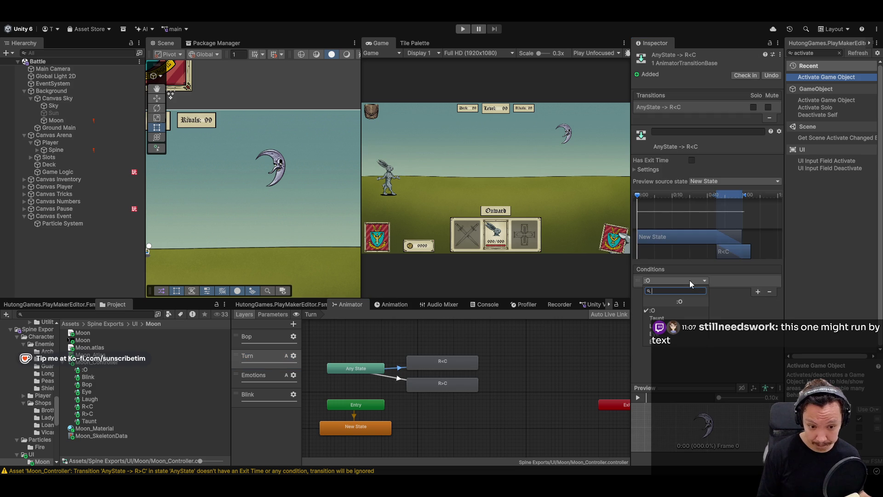
click(273, 315)
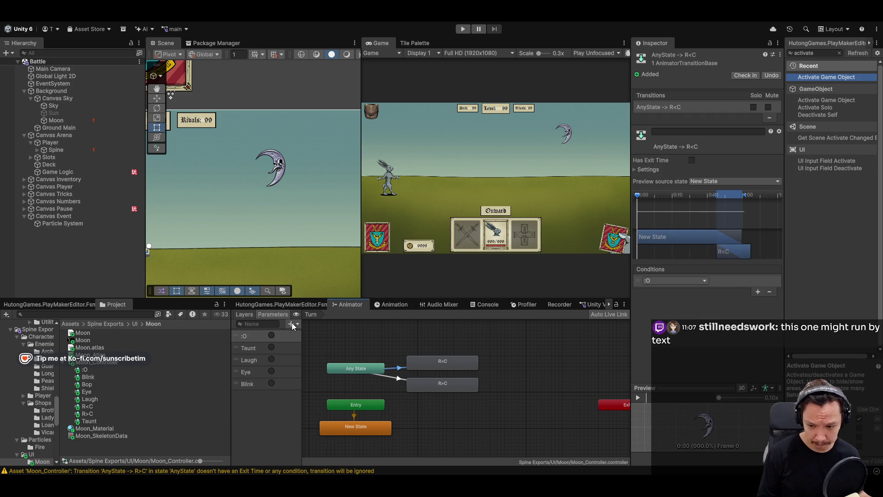
Add two trigger parameters named R<C and R>C to the Moon animator
click(291, 324)
click(312, 365)
text(R)
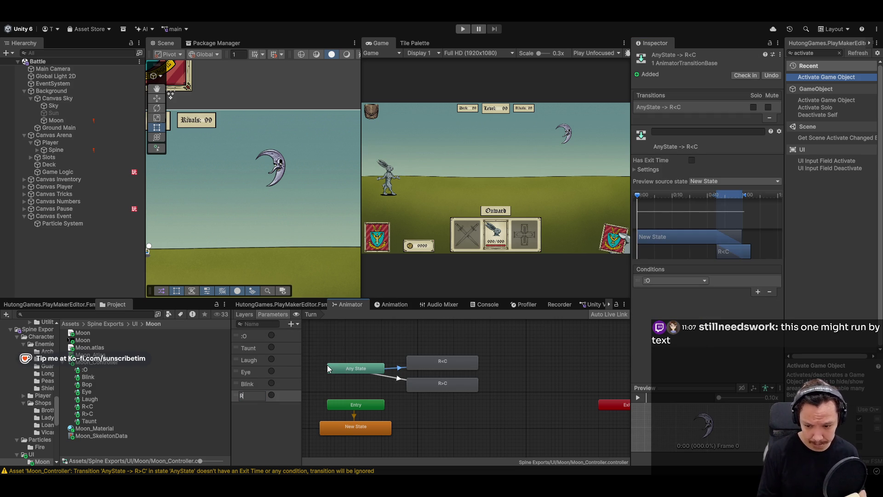
text(<C)
key(Return)
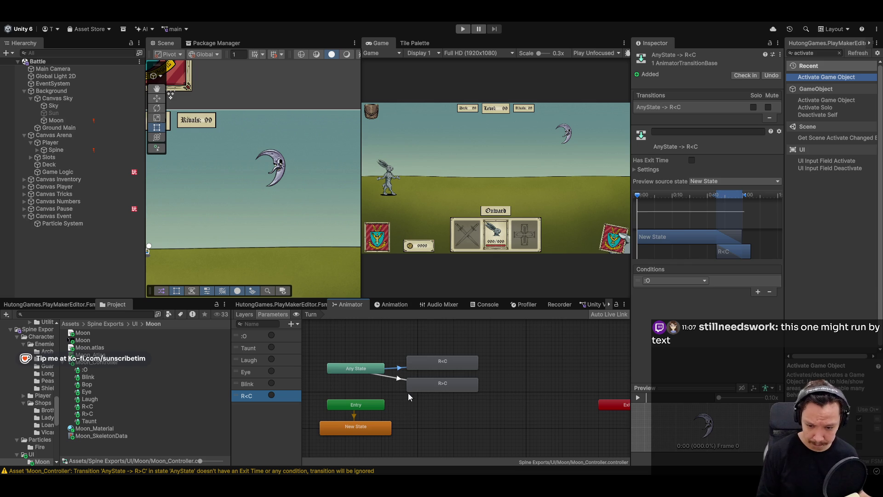
click(400, 386)
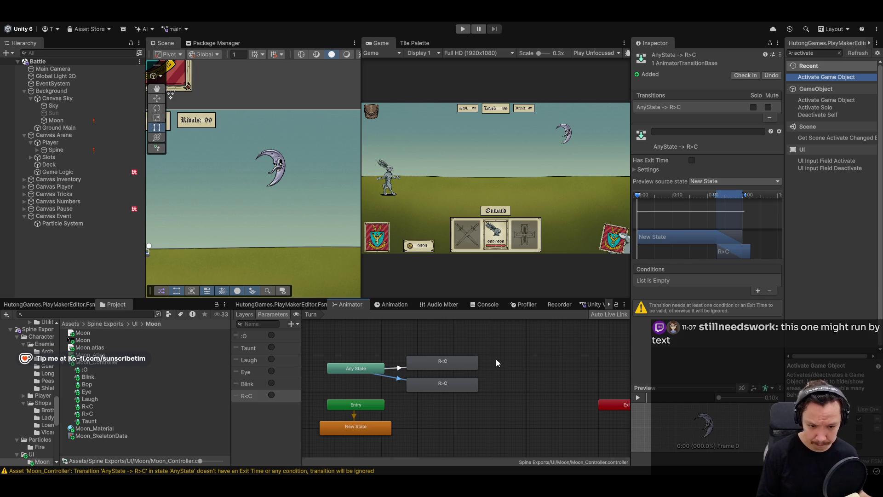
click(292, 324)
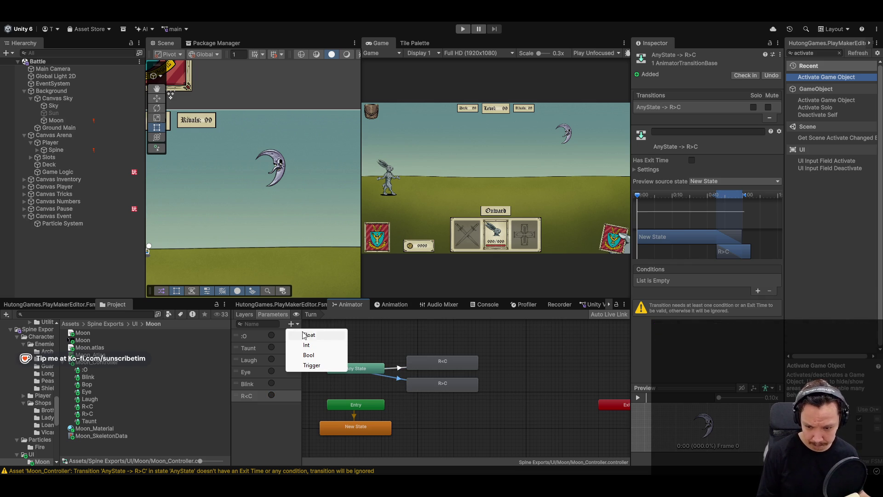
click(312, 366)
text(R>C)
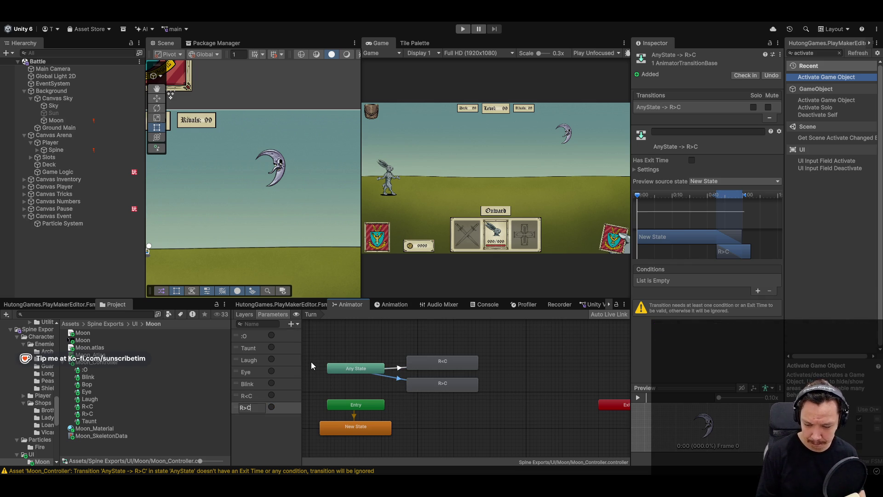
key(Return)
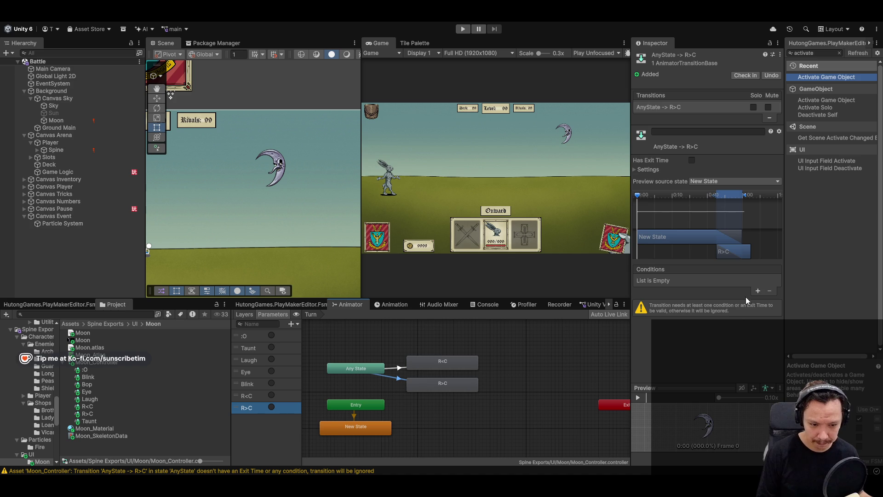
Condition the R>C transition on the R>C trigger and R<C on R<C, then clear the console
click(759, 292)
click(677, 280)
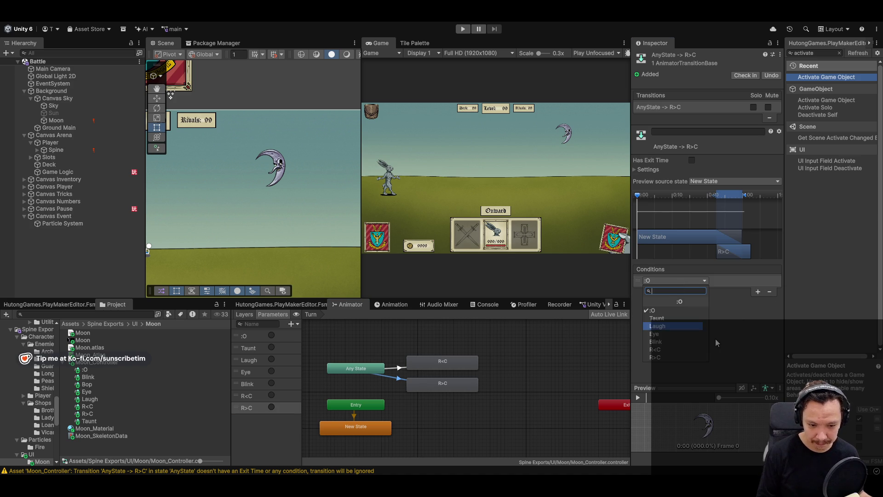
click(682, 358)
click(399, 369)
click(672, 280)
click(679, 350)
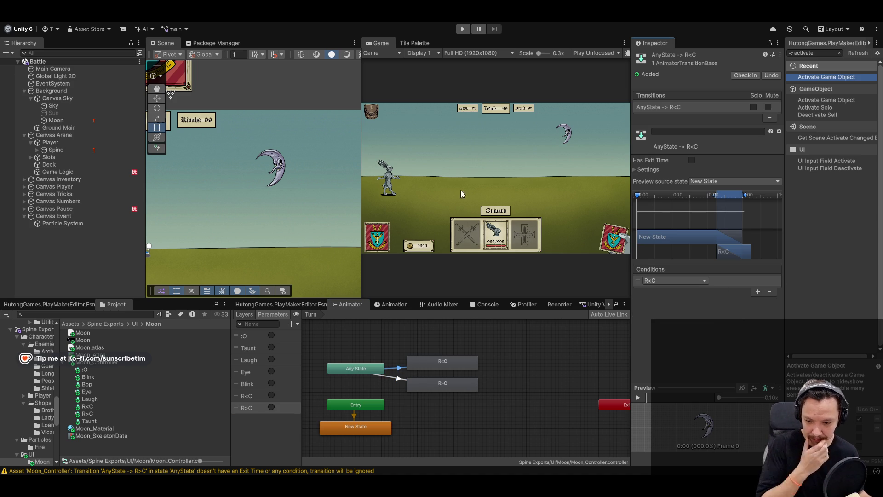
click(474, 307)
click(240, 314)
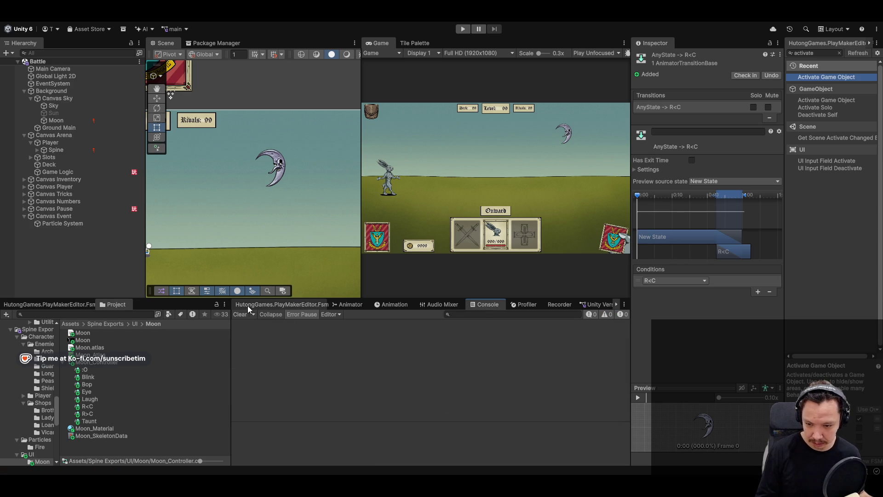
Play-test, attacking with sword cards until the 'You got wrecked, milord!' game over, then stop
click(463, 29)
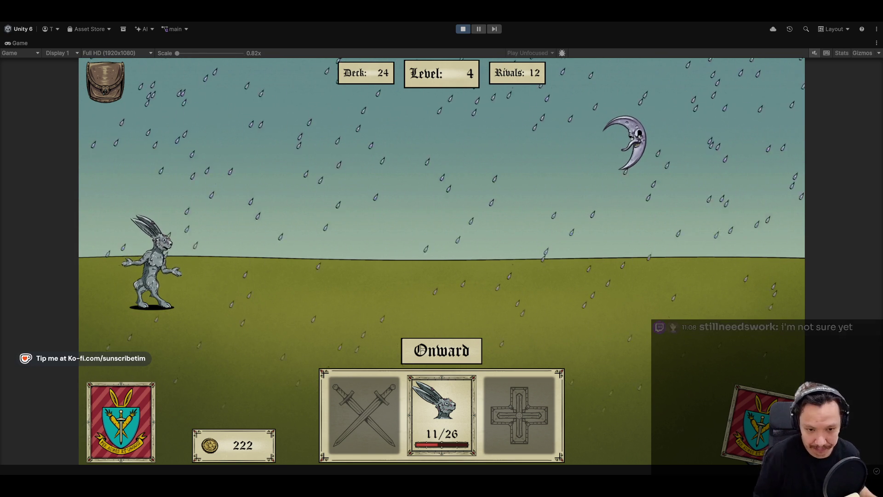
click(441, 350)
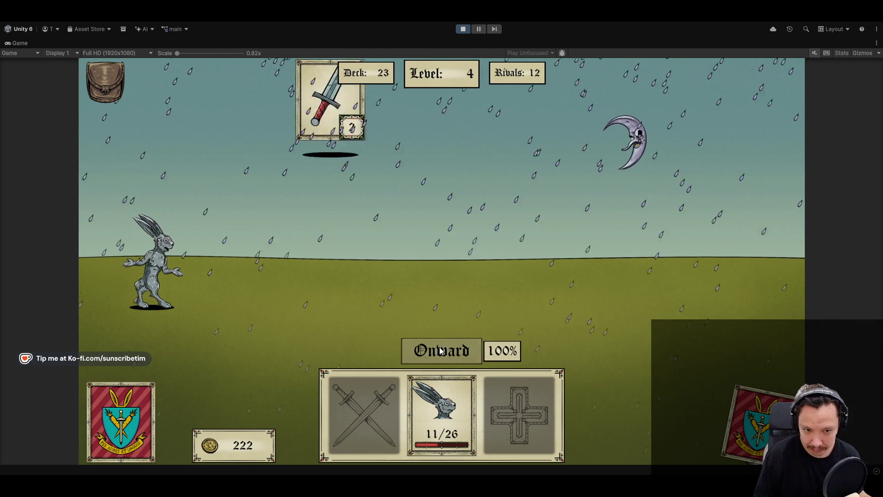
click(373, 276)
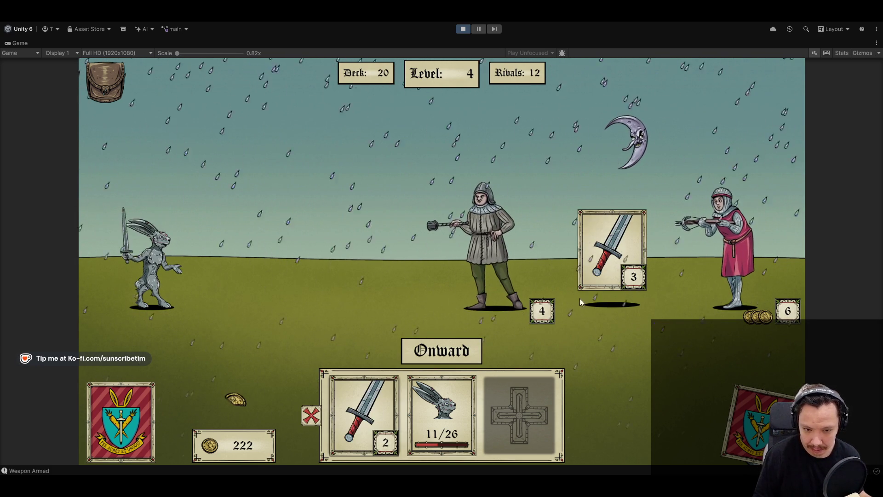
click(490, 290)
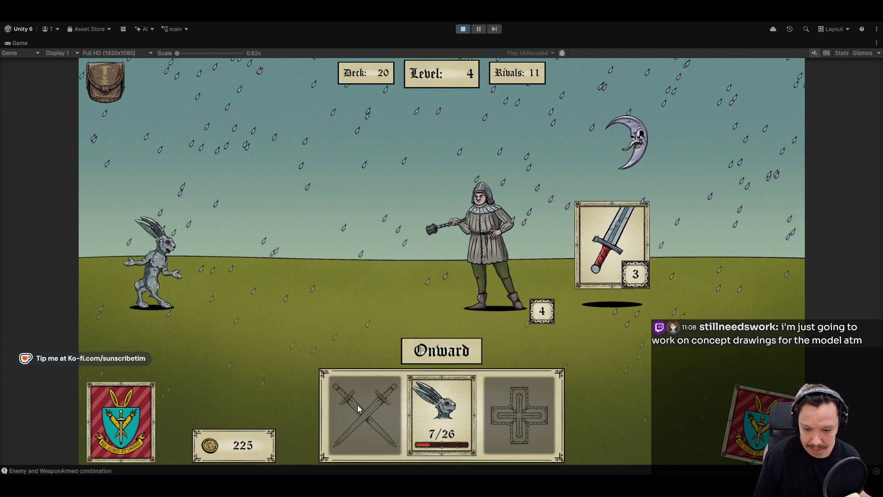
click(478, 262)
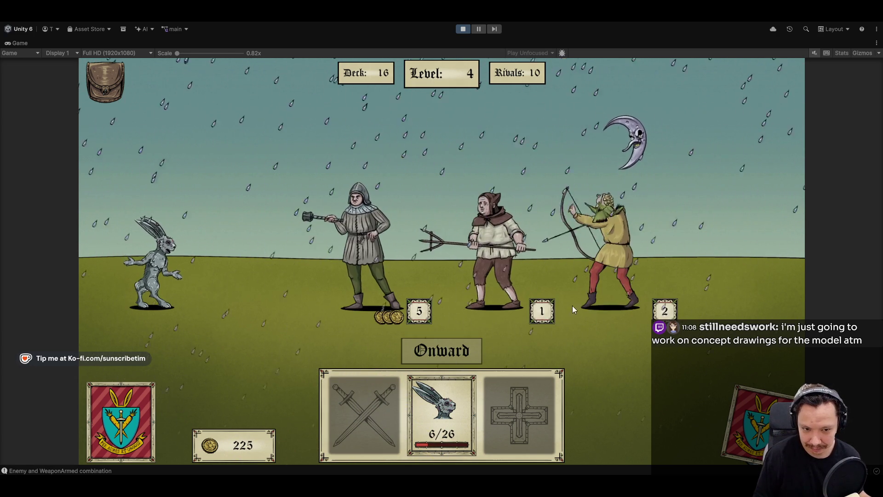
click(619, 272)
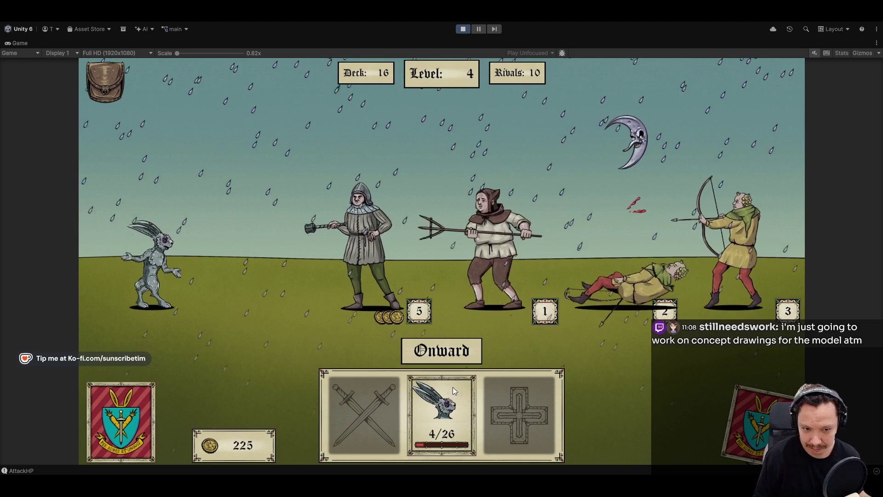
click(440, 415)
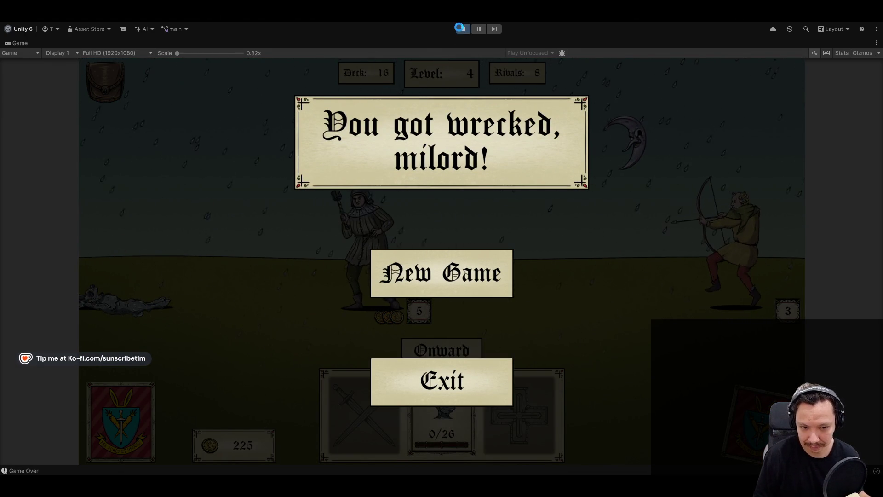
click(463, 29)
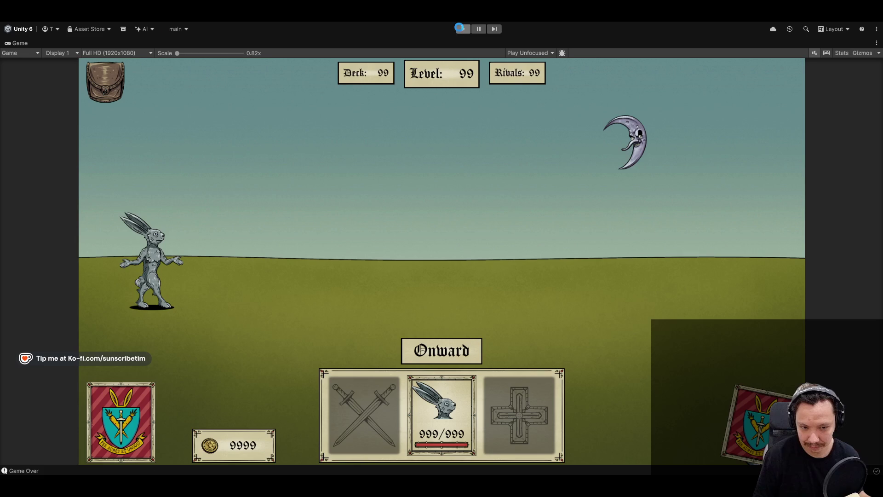
double_click(29, 41)
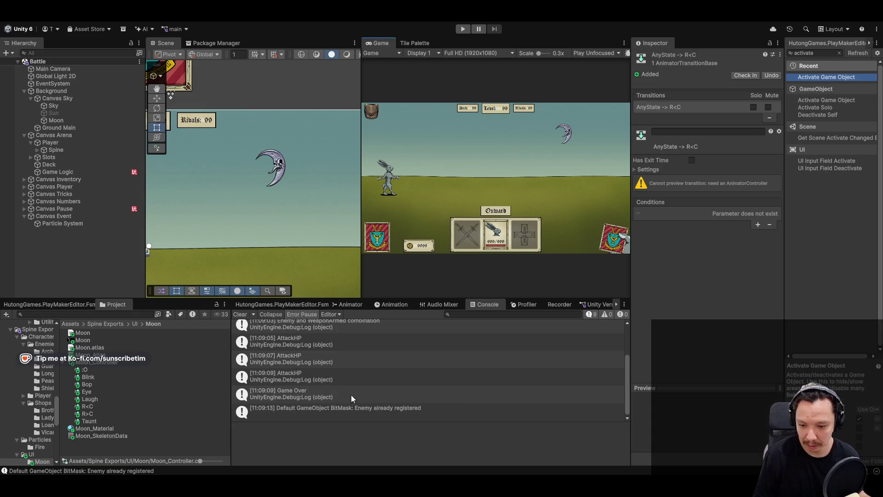
In the Animator, condition the Any State transitions: R>C on the R>C trigger, R<C on R<C
click(282, 304)
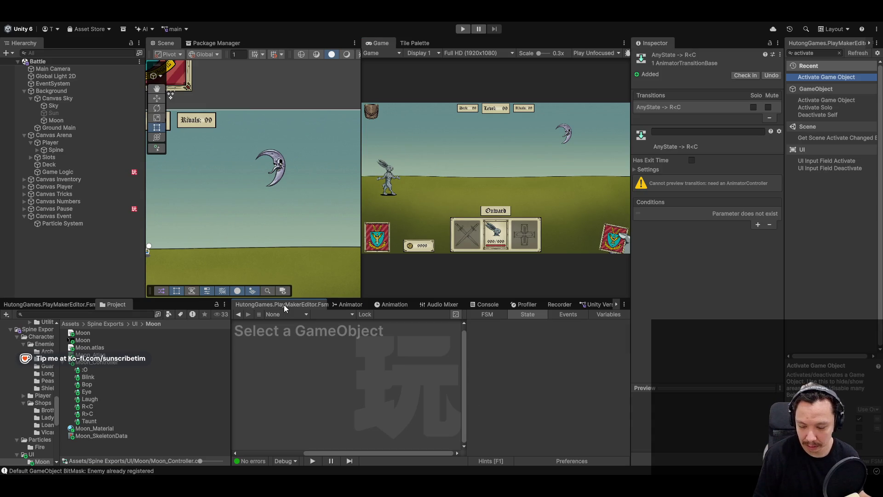
click(349, 304)
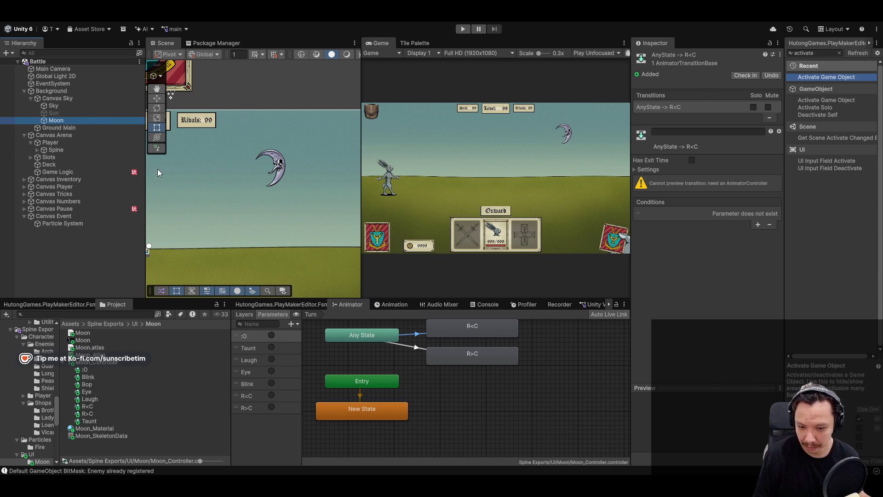
click(421, 331)
click(420, 333)
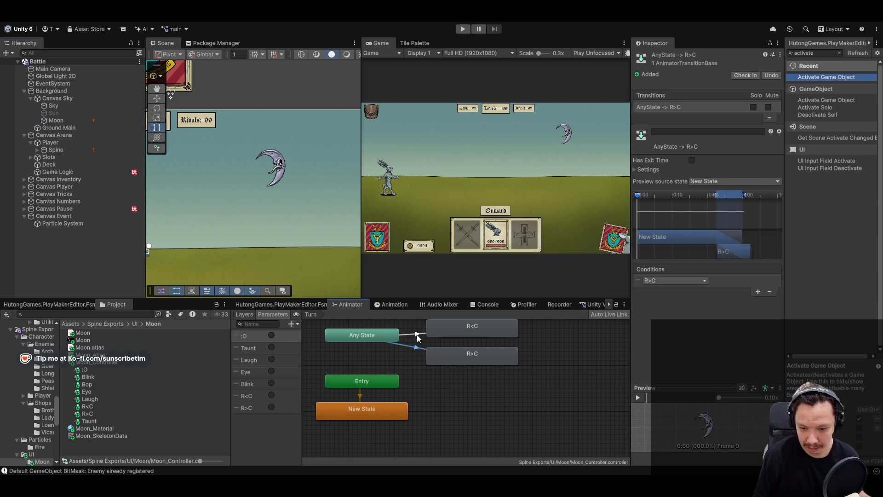
click(673, 280)
click(672, 359)
click(415, 344)
click(672, 281)
click(655, 350)
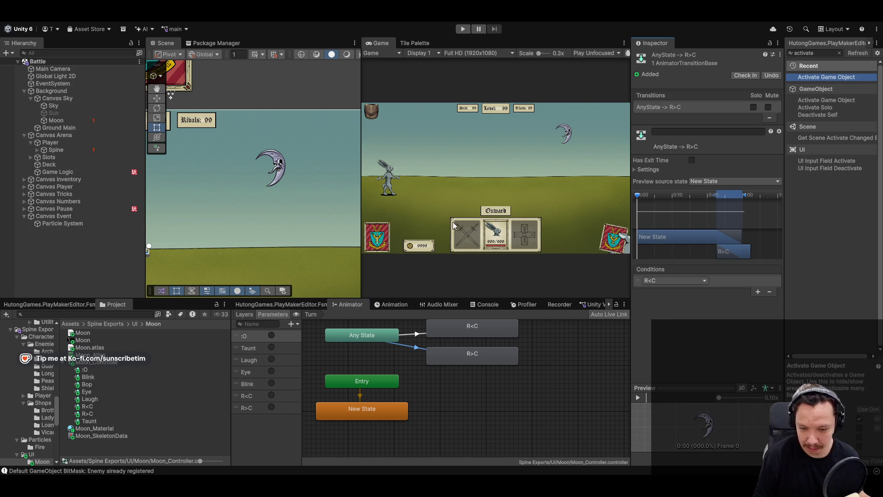
click(74, 120)
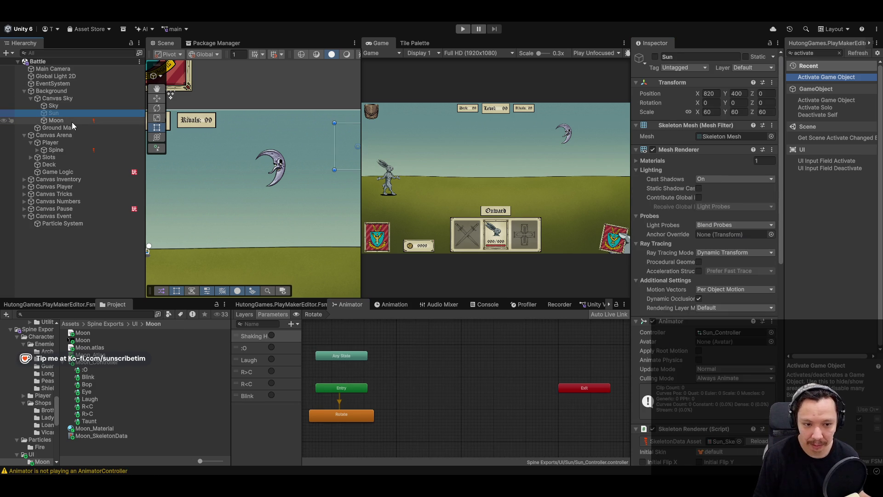
Move the Moon to position X 820, Y 400 to match the Sun, then enter Play mode
click(54, 113)
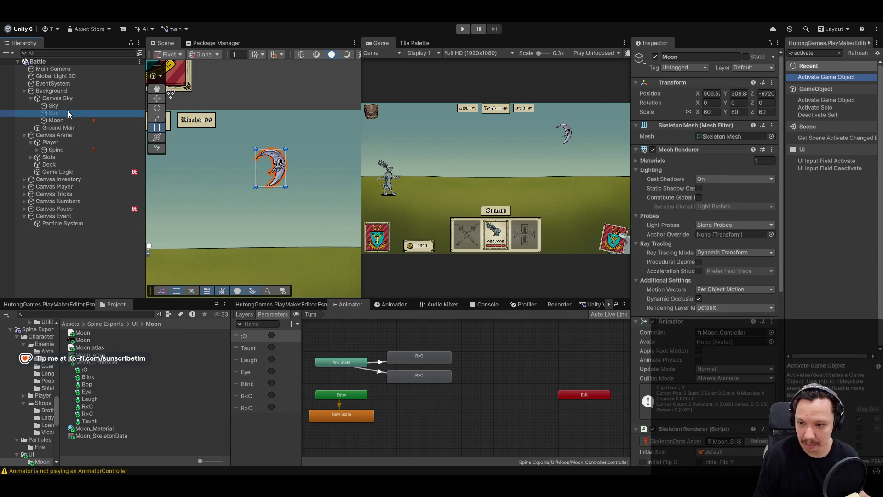
key(Down)
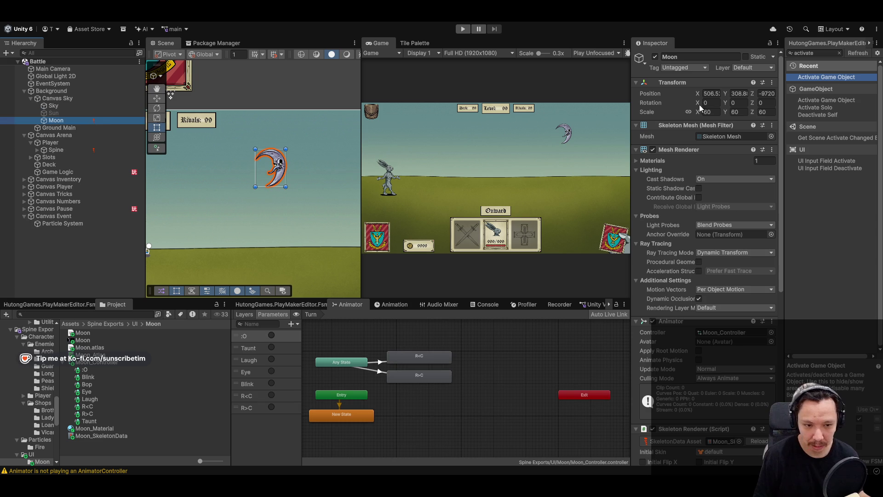
click(712, 90)
text(20)
key(Tab)
text(400)
click(462, 28)
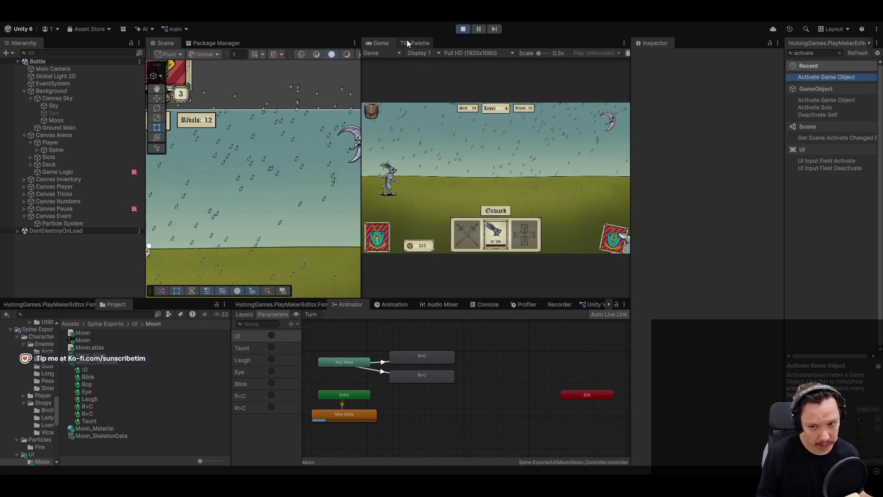
Maximize the Game view, advance to the next wave, heal with the small and large ham cards, then stop
double_click(382, 43)
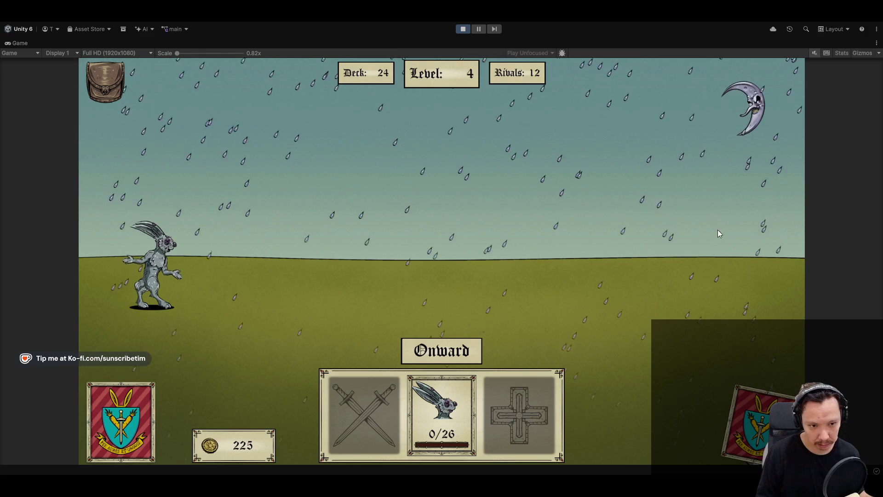
click(455, 350)
click(505, 277)
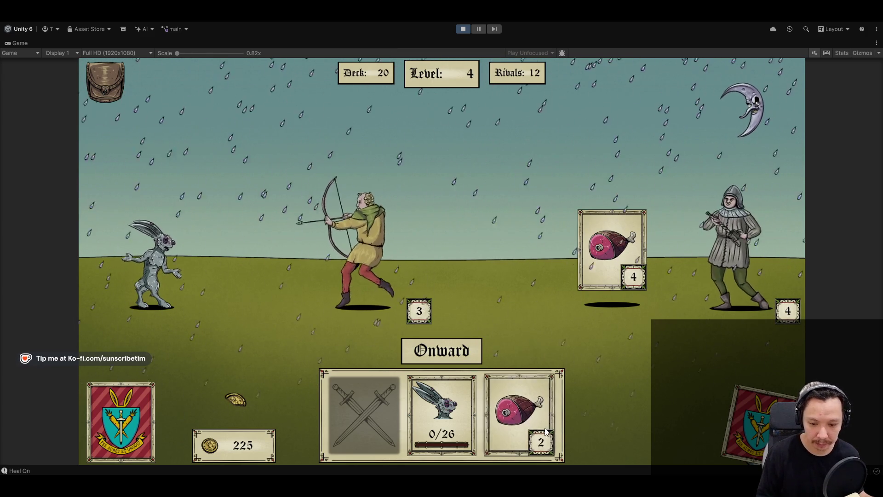
click(608, 285)
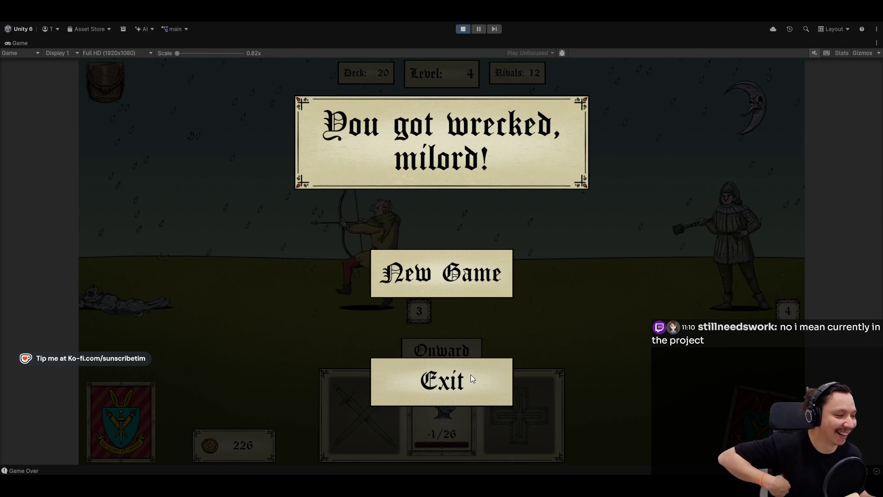
click(464, 29)
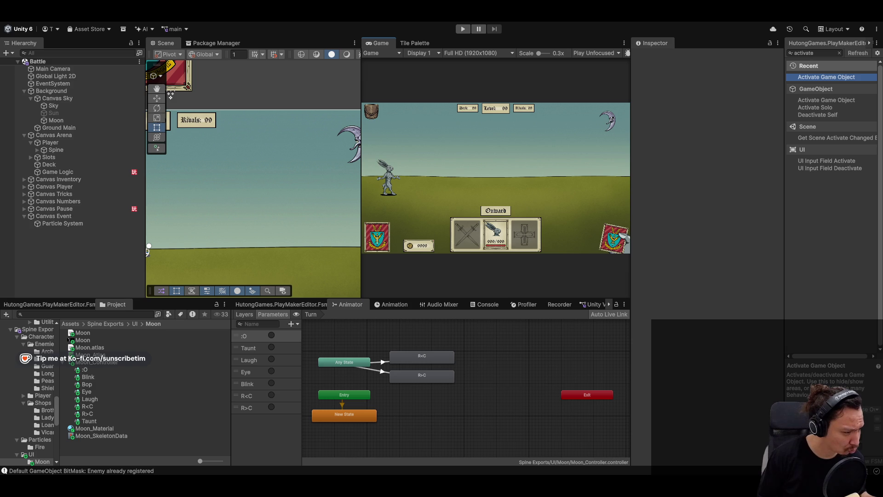
Zoom out the Scene view and select the Sun in the Hierarchy to inspect its Sun_Controller graph
scroll(302, 181, down, 4)
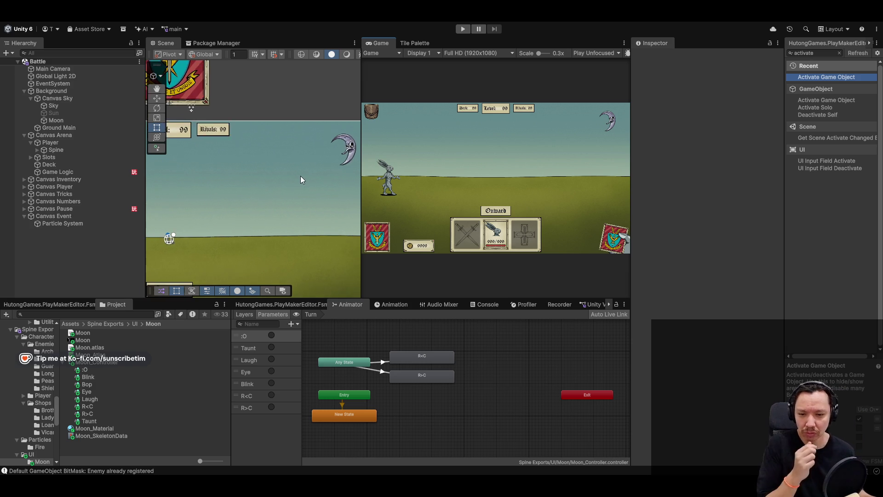
scroll(265, 184, down, 1)
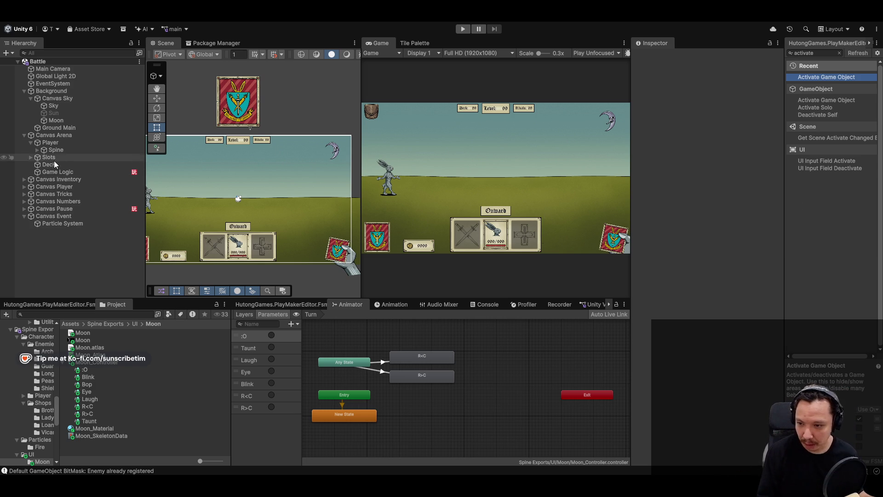
click(70, 119)
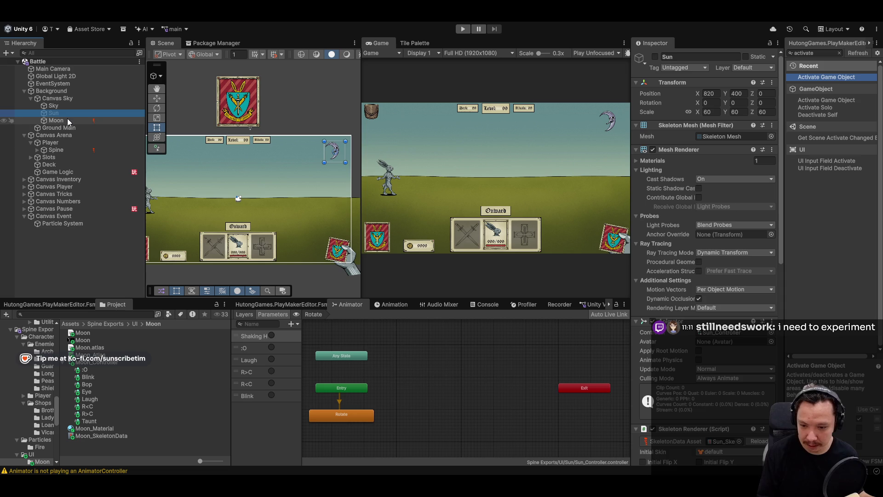
Browse to Assets/Scripts/Characters/Sun in the Project window and set the Sun object active
click(73, 324)
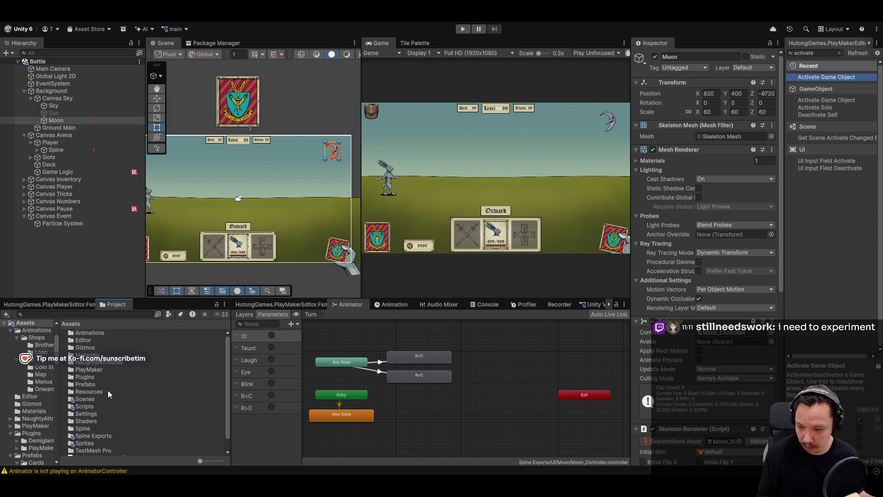
double_click(89, 407)
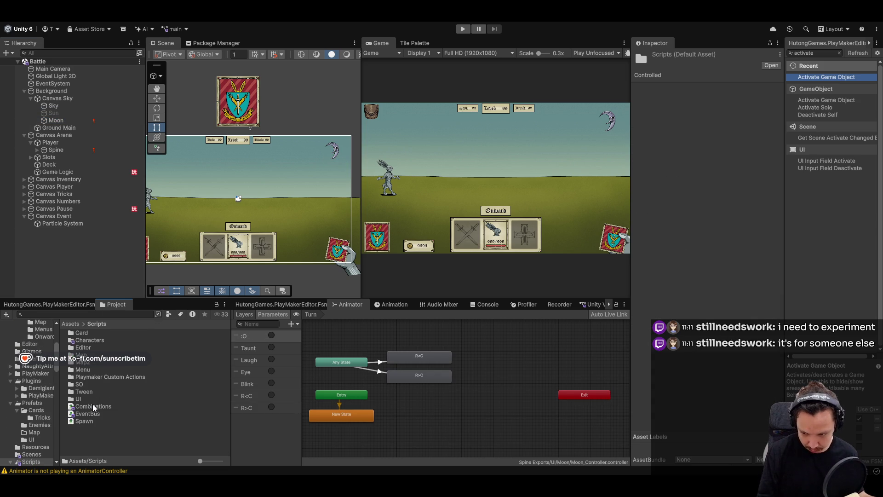
double_click(86, 343)
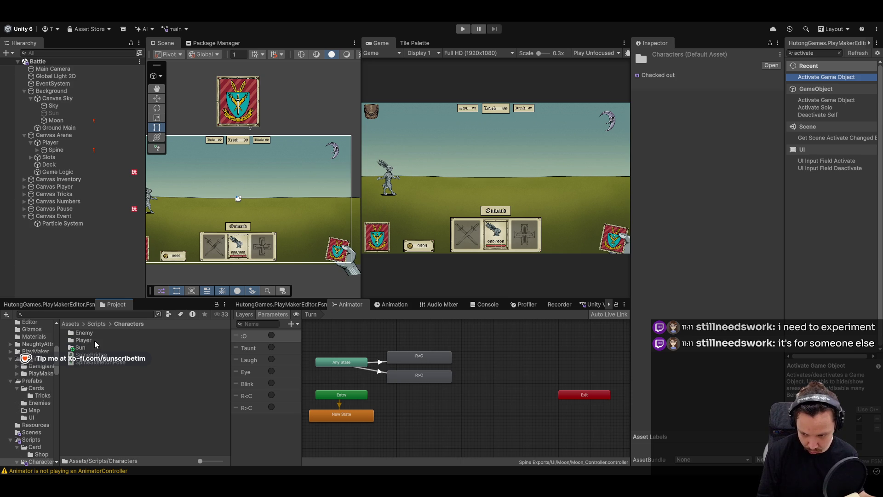
double_click(87, 348)
click(137, 324)
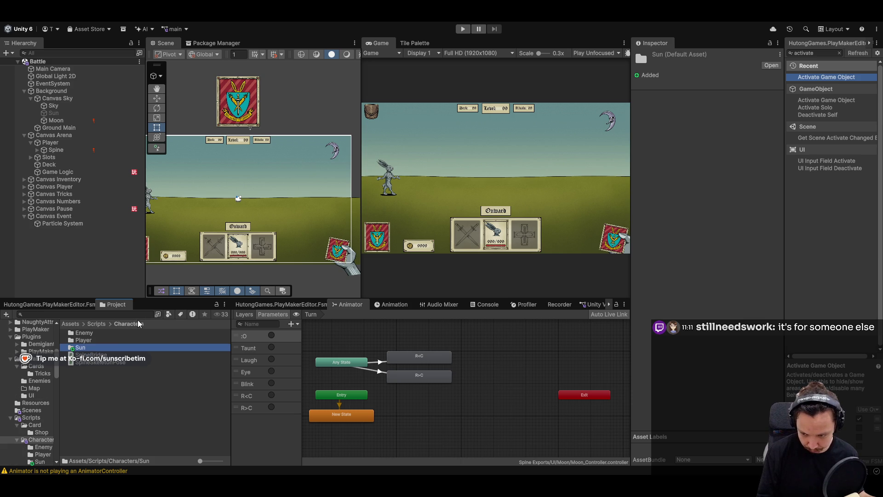
double_click(86, 348)
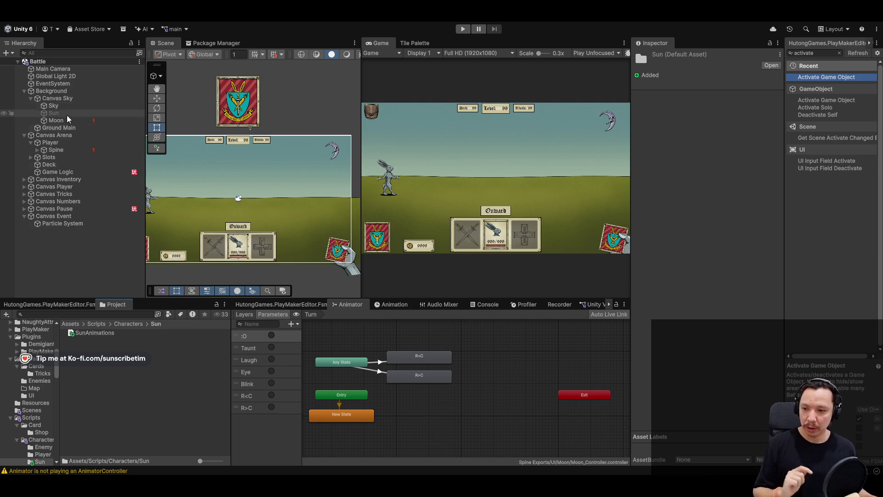
click(65, 115)
click(657, 57)
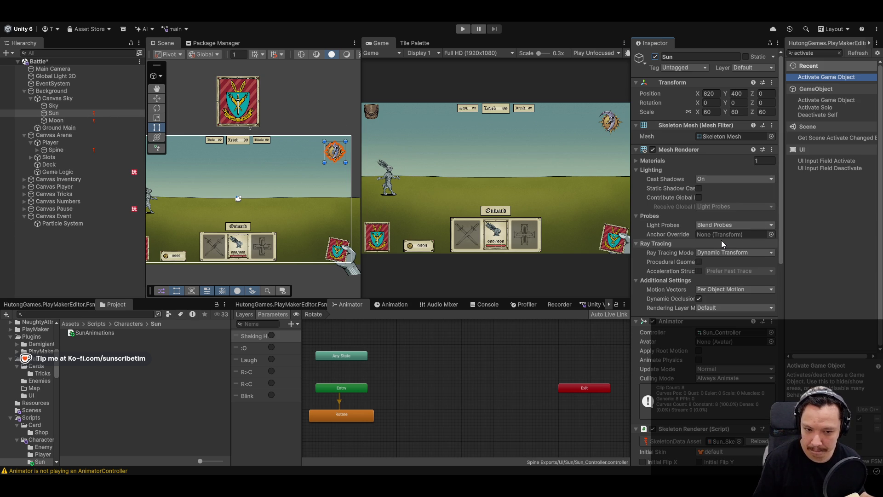
Inspect the Sun's components, expanding the Mecanim Translator and Skeleton Renderer advanced settings
scroll(722, 240, down, 5)
scroll(726, 258, down, 5)
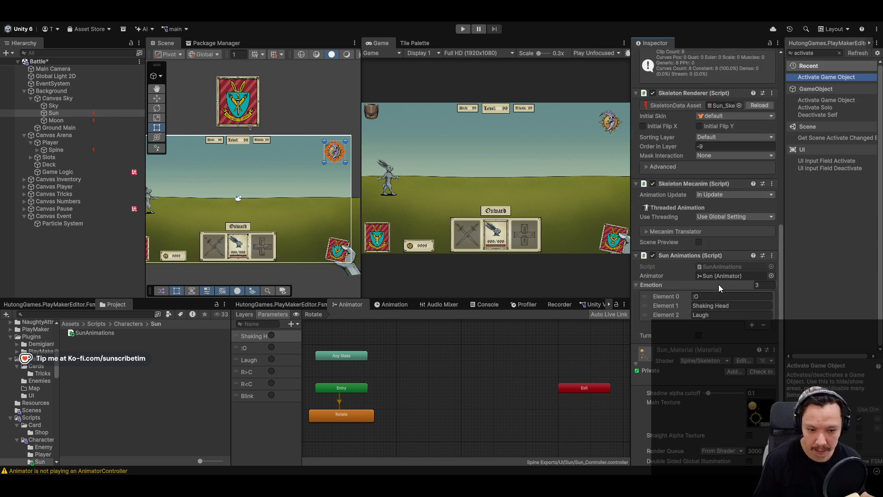
scroll(716, 275, up, 3)
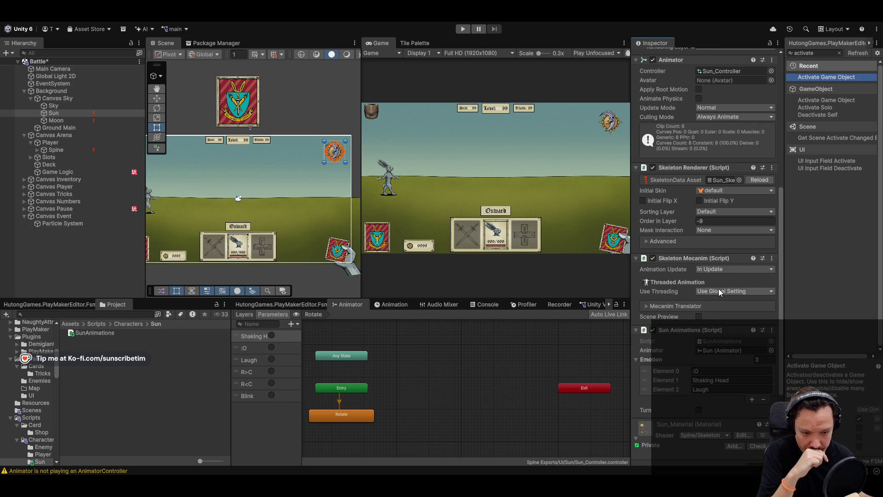
click(648, 305)
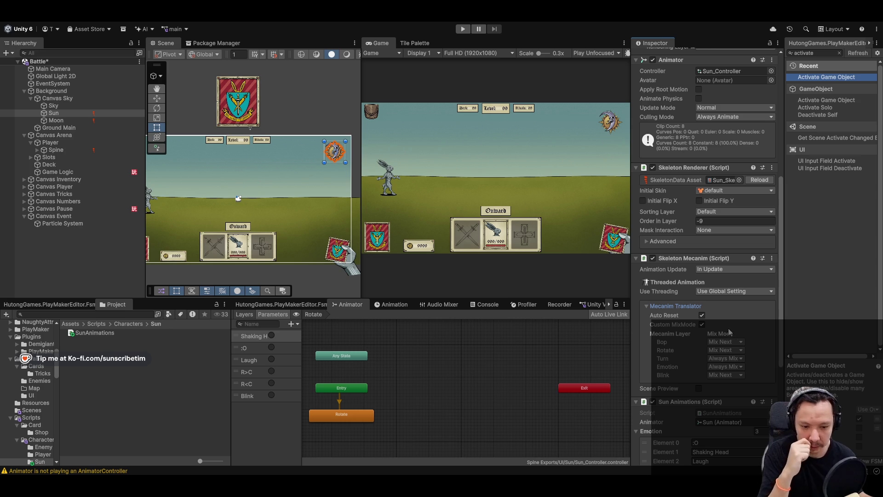
click(649, 242)
scroll(704, 271, down, 6)
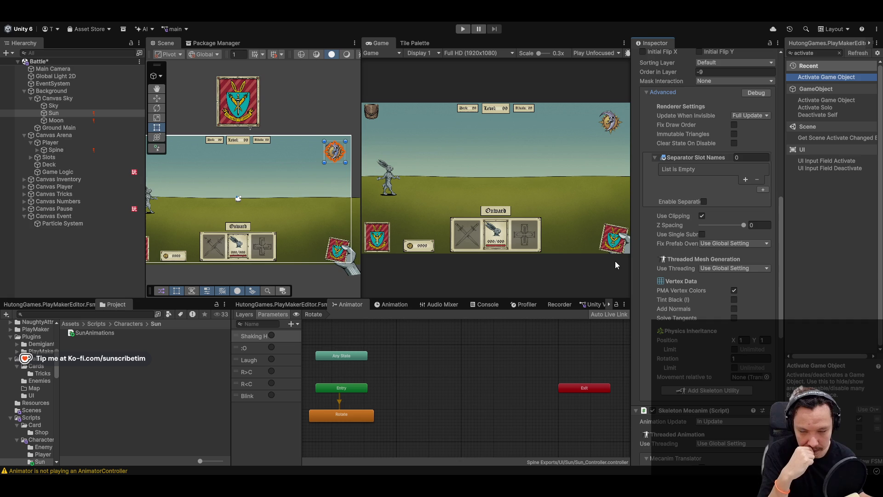
Deactivate the Moon object, reselect the Sun, and run the game in Play mode
click(56, 120)
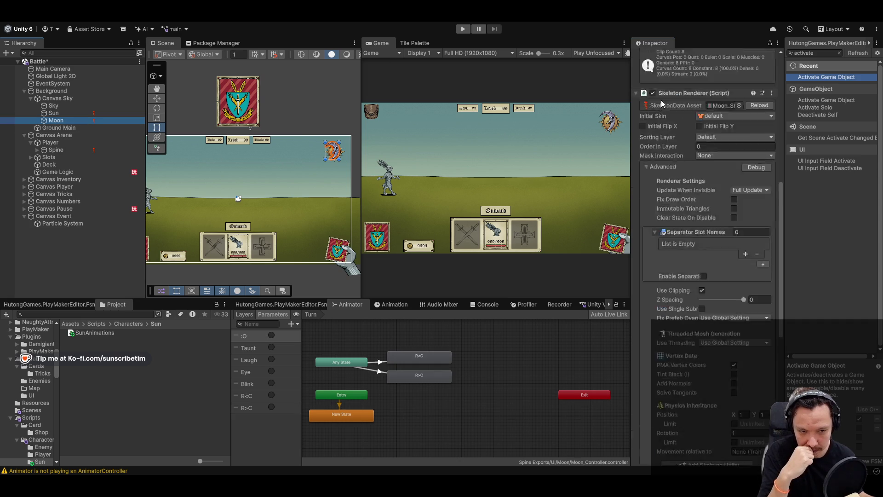
click(655, 56)
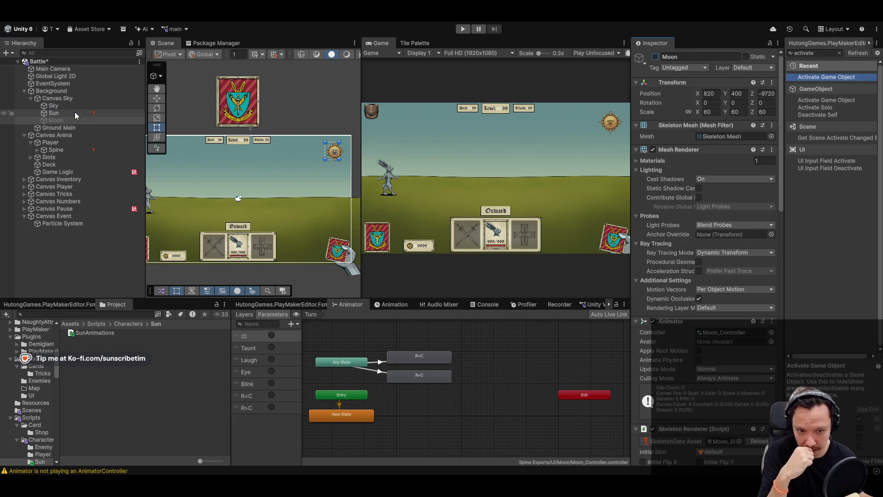
click(54, 113)
scroll(699, 331, down, 15)
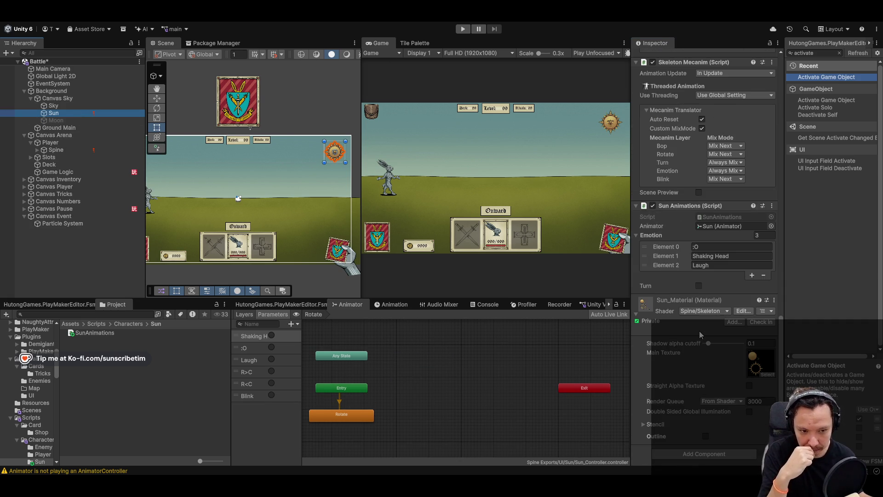
scroll(699, 331, up, 2)
scroll(699, 330, up, 6)
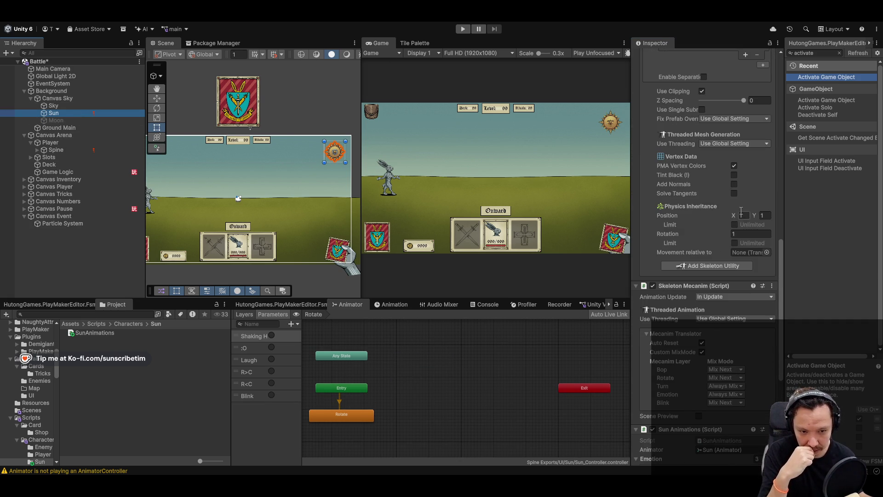
click(463, 29)
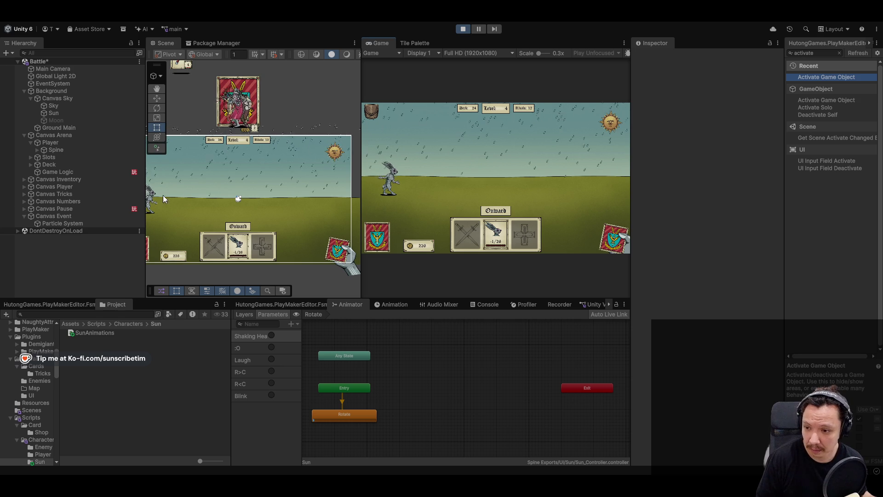
Expand the Sun's Skeleton Renderer Advanced settings and set Physics Inheritance Position X to 1
click(96, 112)
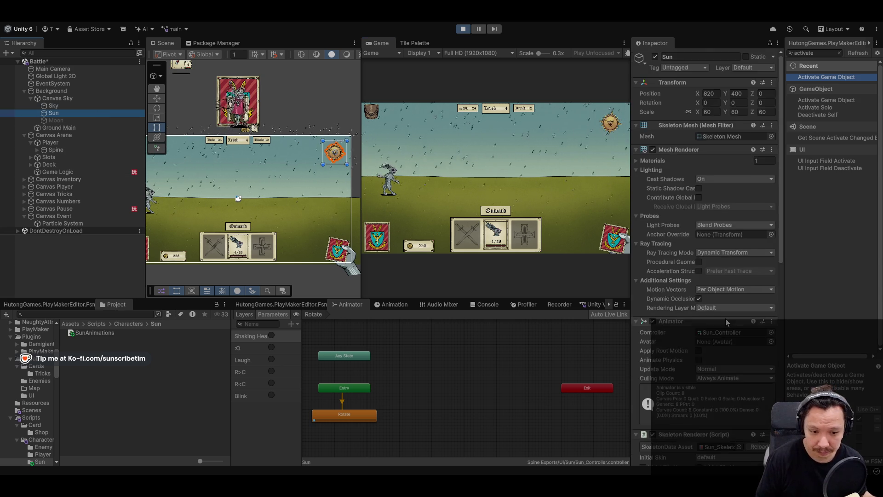
scroll(725, 318, down, 10)
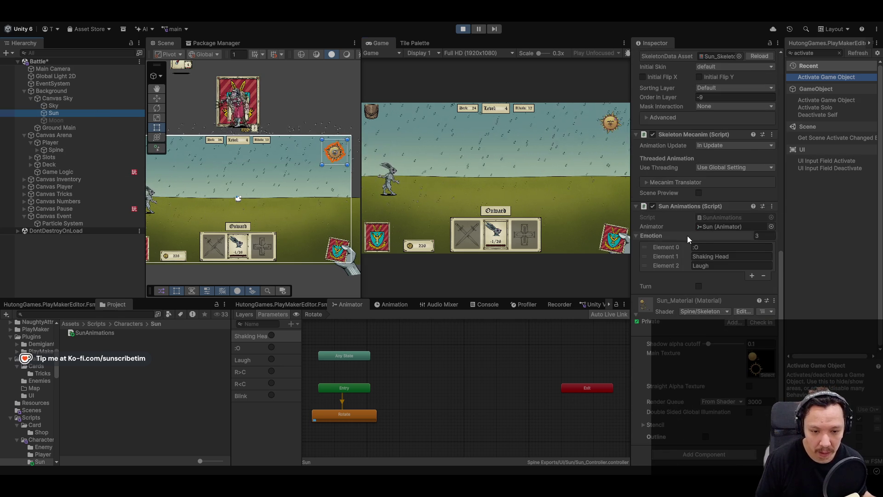
scroll(687, 296, up, 3)
scroll(686, 296, up, 3)
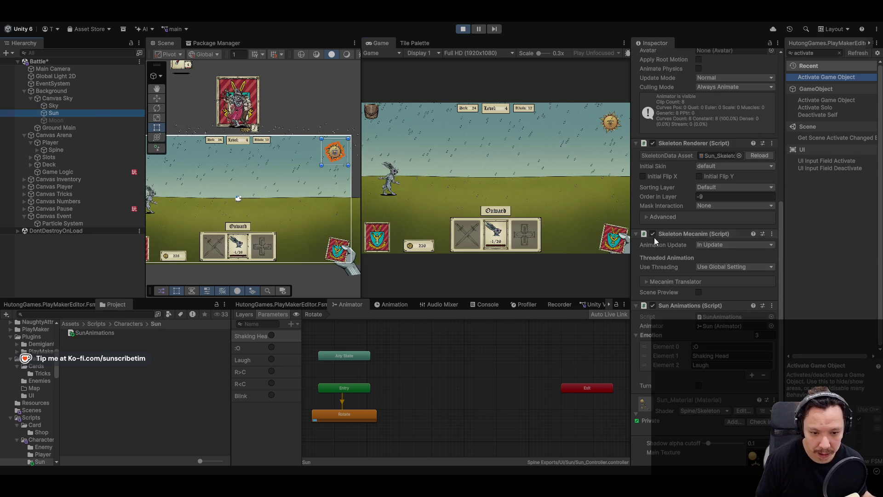
click(647, 217)
scroll(722, 352, down, 6)
click(743, 365)
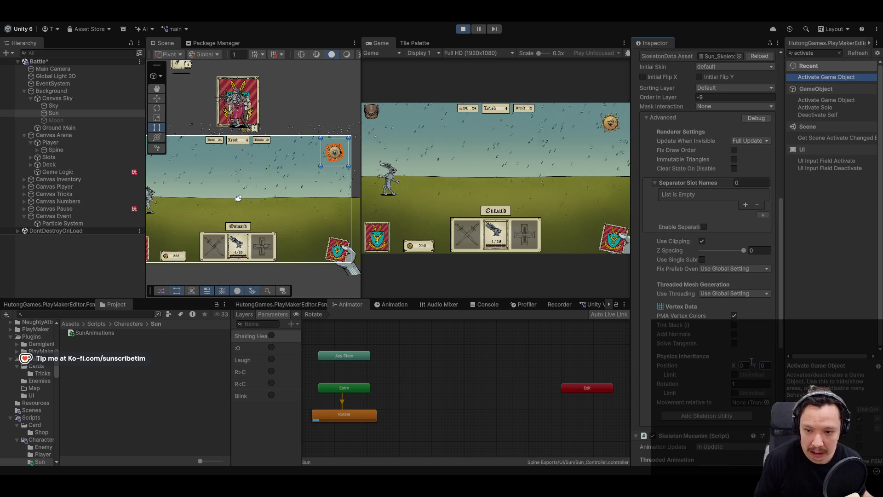
scroll(329, 184, up, 10)
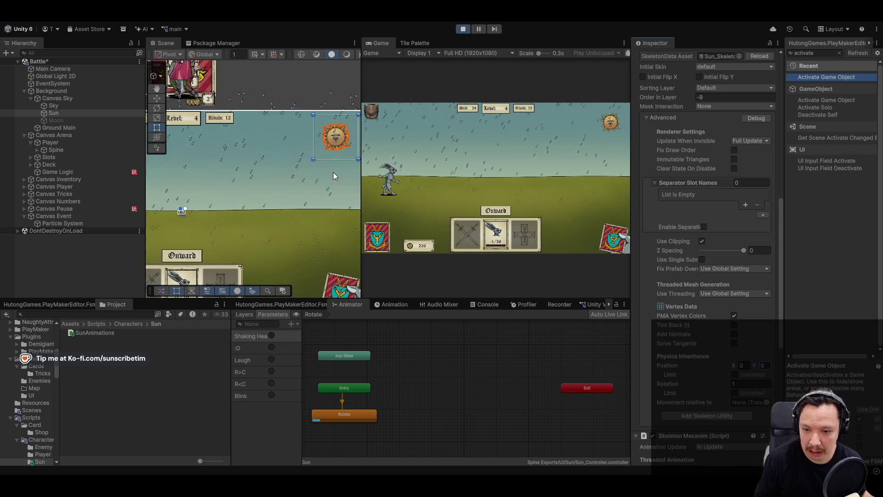
scroll(260, 116, up, 3)
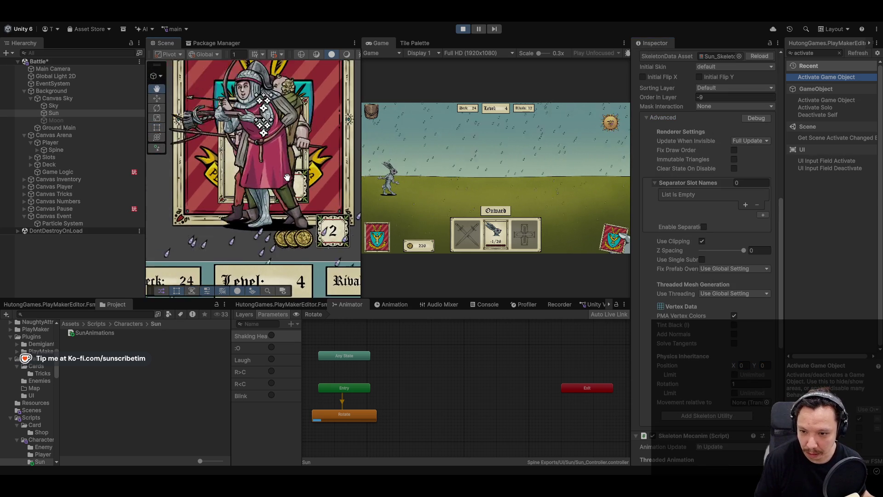
scroll(348, 219, down, 3)
Set Physics Inheritance Position Y to 1, move the Sun lower in the sky, and stop Play mode
mouse_move(348, 219)
mouse_down()
mouse_move(216, 142)
mouse_move(256, 152)
mouse_move(264, 149)
mouse_move(251, 144)
mouse_move(259, 134)
mouse_move(270, 163)
mouse_move(255, 166)
mouse_up()
key(w)
scroll(263, 150, up, 2)
scroll(748, 330, up, 3)
scroll(747, 329, down, 10)
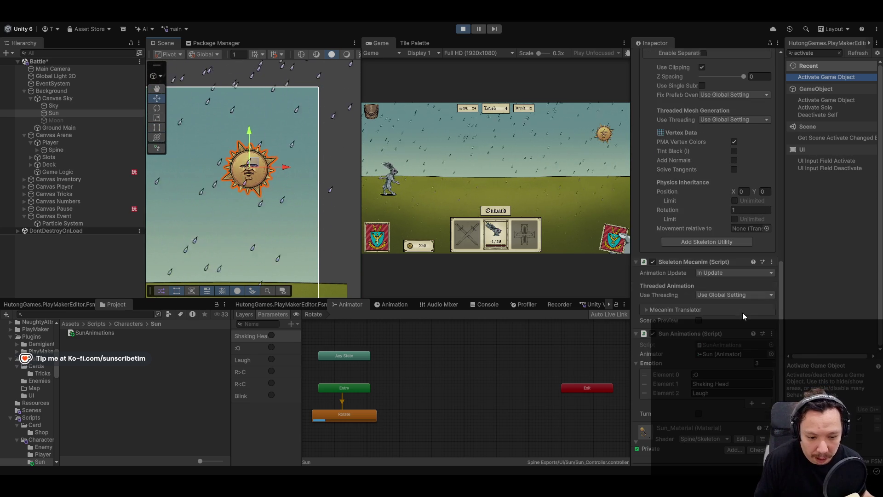
click(765, 192)
text(1)
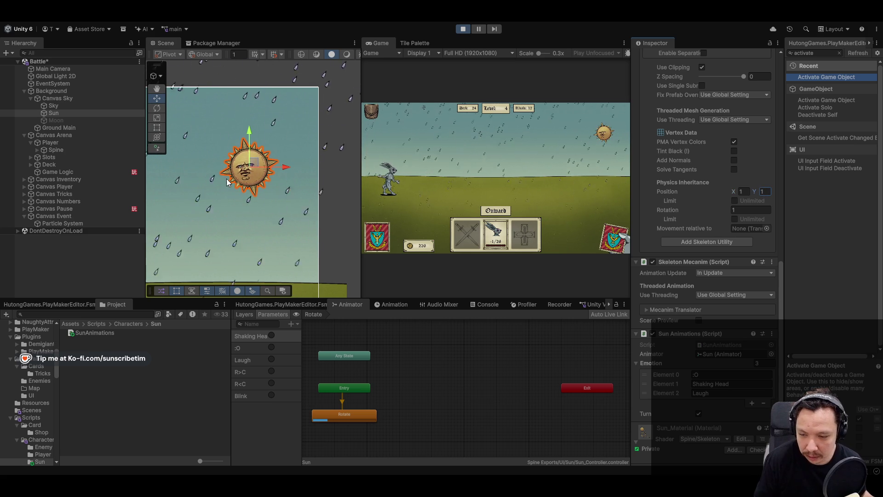
drag(251, 170, 257, 182)
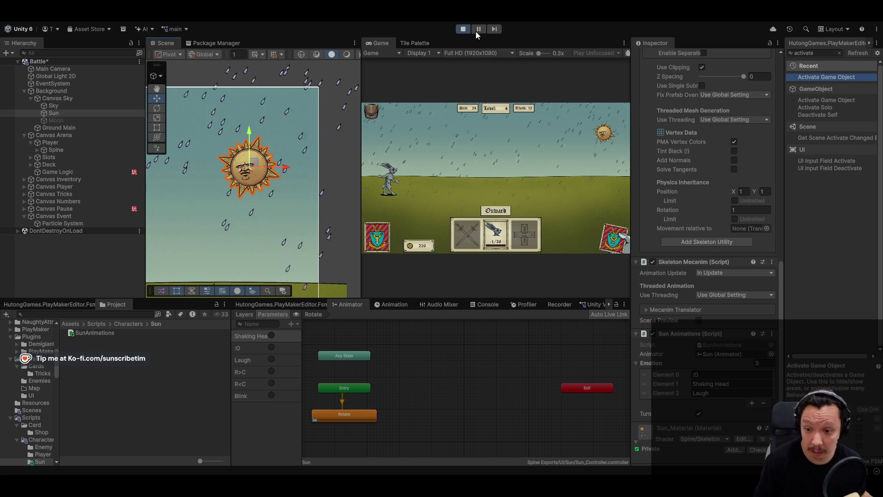
click(463, 30)
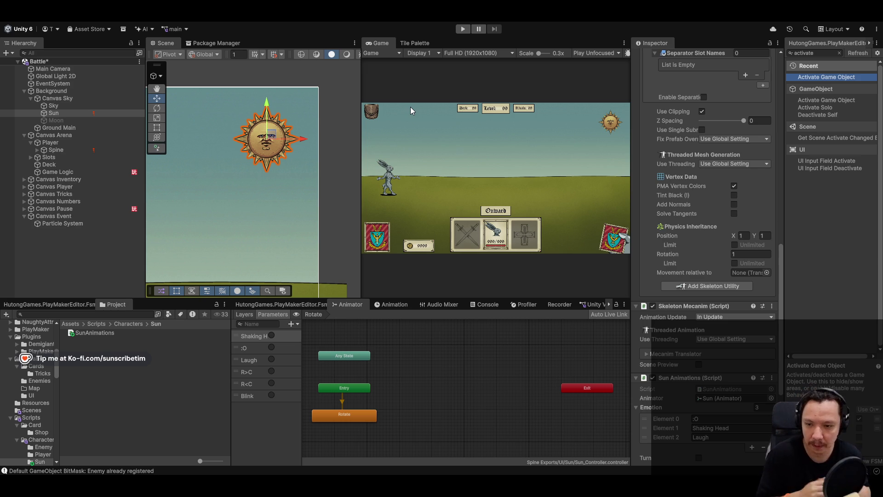
Select Background and then Canvas Sky in the Hierarchy to show its canvas settings
scroll(216, 237, down, 5)
scroll(220, 236, up, 2)
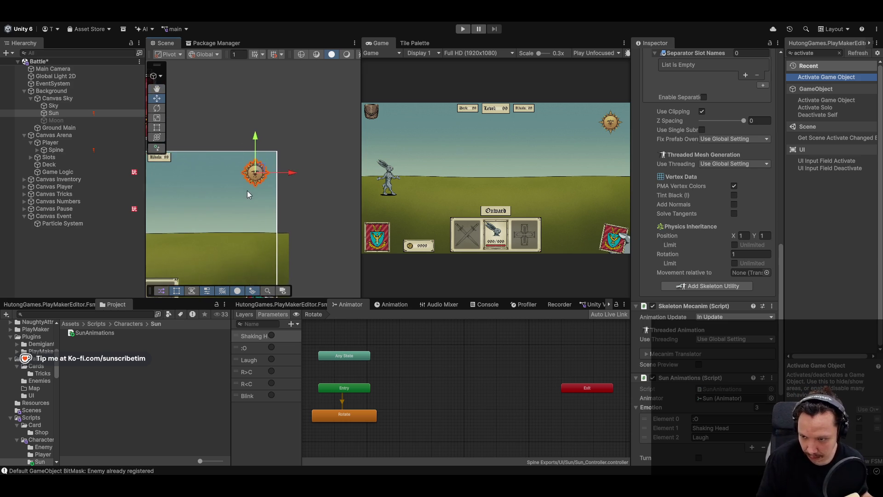
click(79, 91)
click(75, 98)
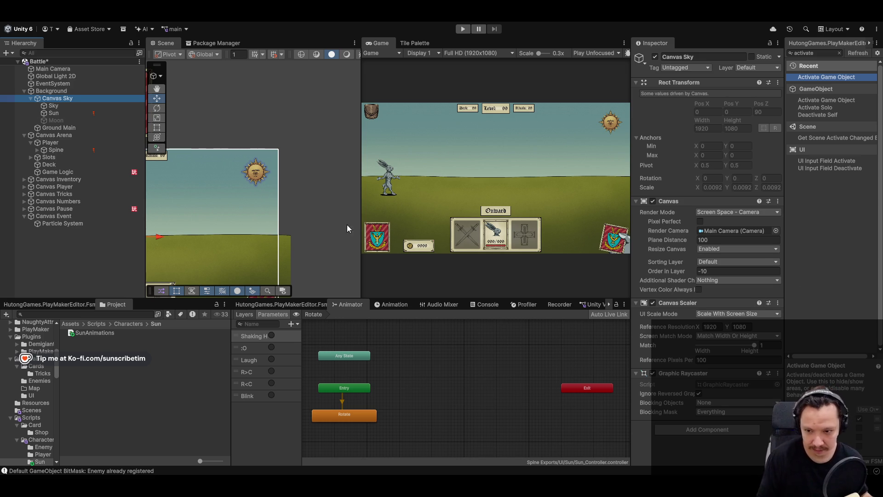
Add an Animator component to Canvas Sky
mouse_move(299, 235)
mouse_down()
mouse_move(296, 191)
mouse_move(283, 196)
mouse_up()
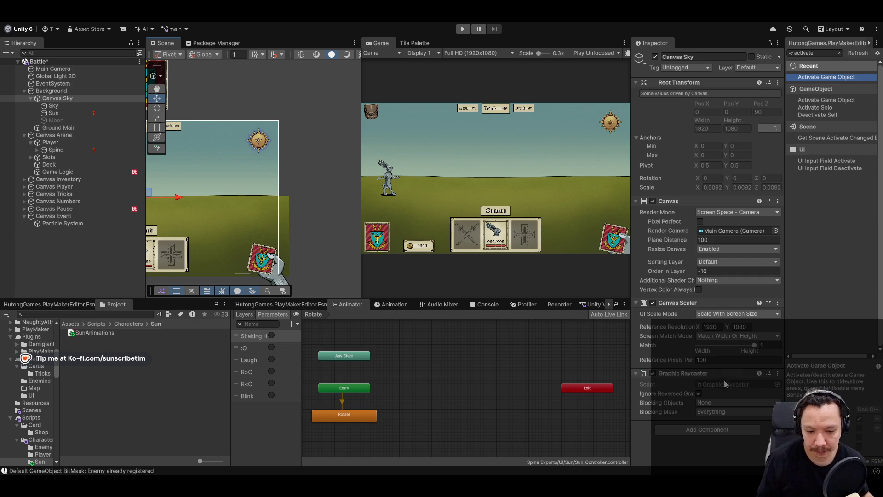
click(700, 432)
text(Aniamto)
key(BackSpace)
key(BackSpace)
key(BackSpace)
text(ma)
click(675, 367)
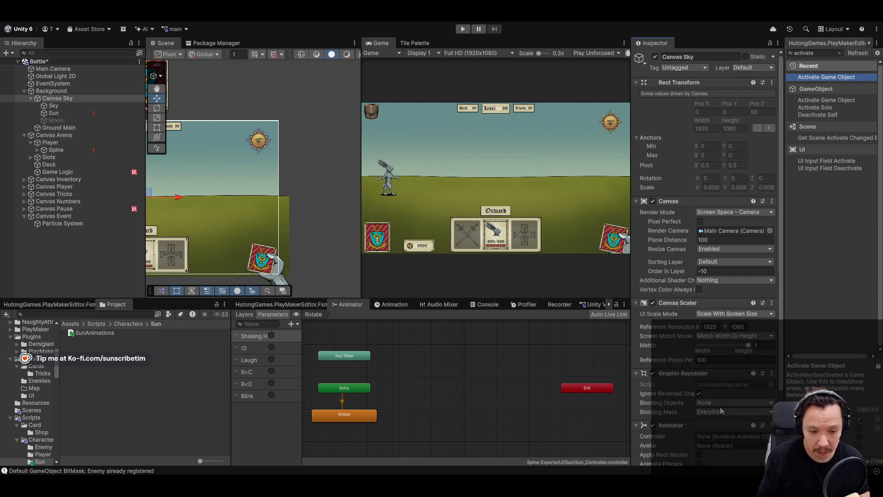
Browse to Assets/Animations in the Project window and select the UI folder
click(70, 324)
double_click(85, 332)
click(81, 340)
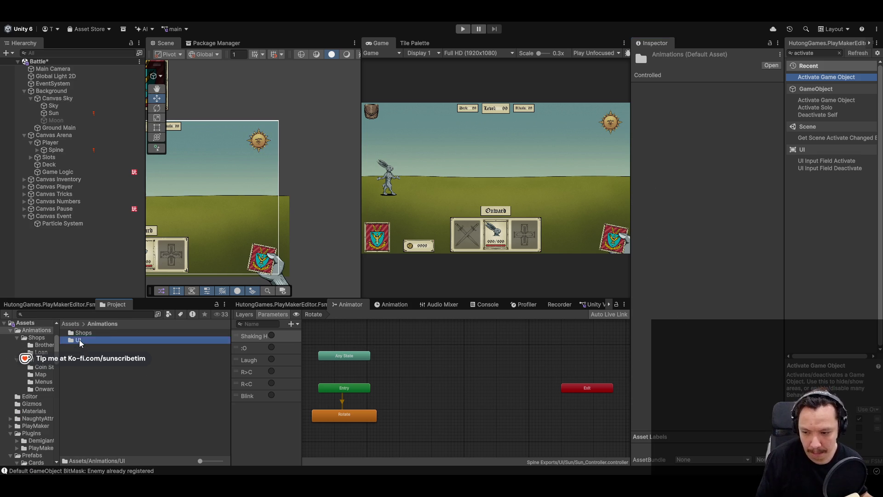
right_click(130, 446)
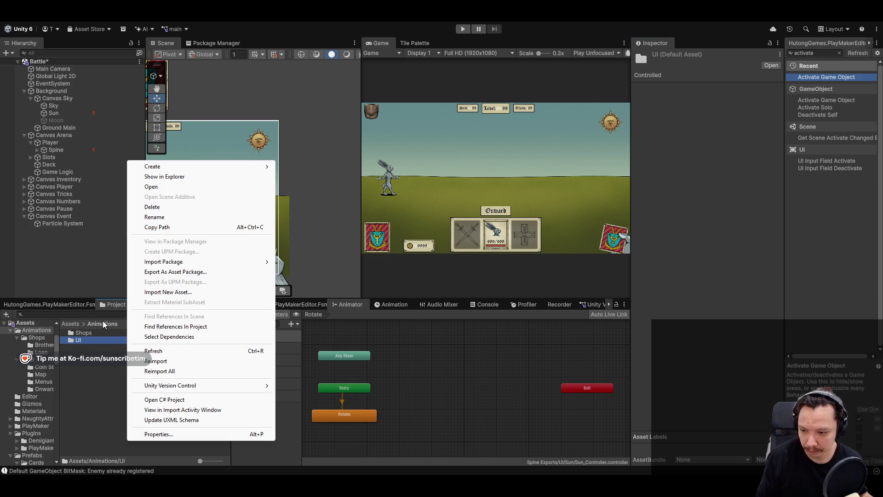
Create a folder named Day Cycle inside Animations/UI and open it
double_click(138, 340)
right_click(94, 439)
mouse_move(182, 164)
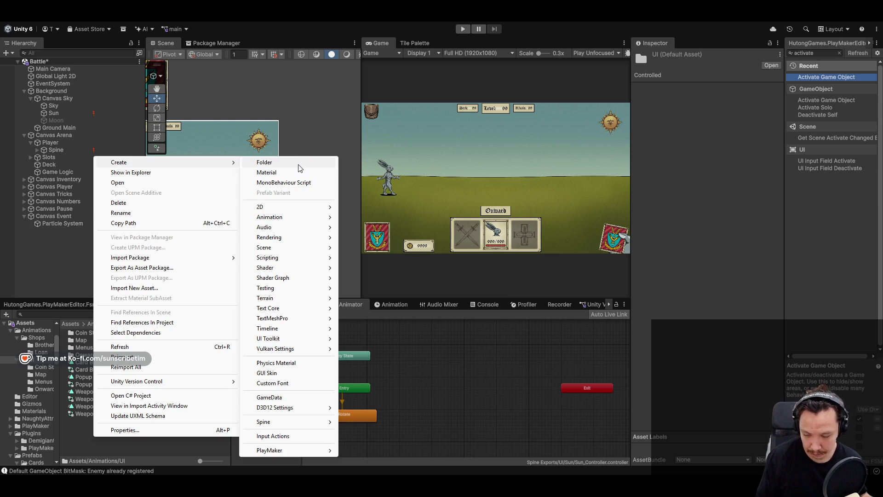
click(298, 164)
text(Dev)
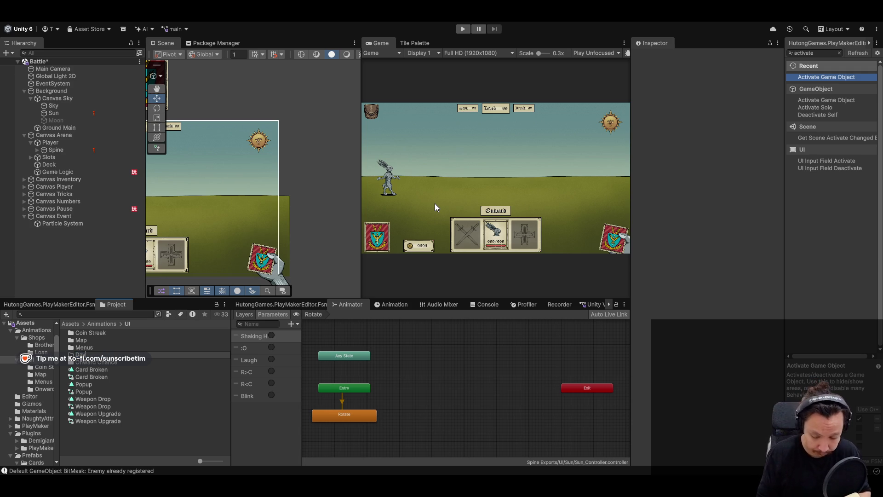
key(Return)
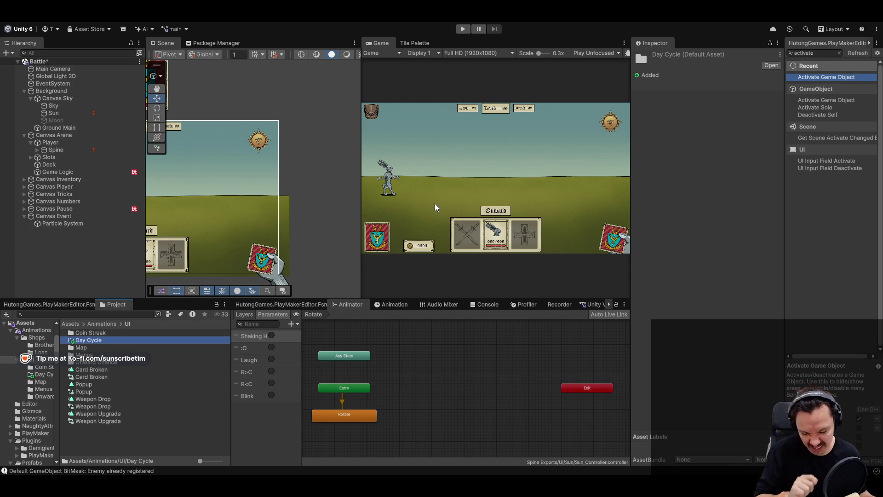
double_click(89, 341)
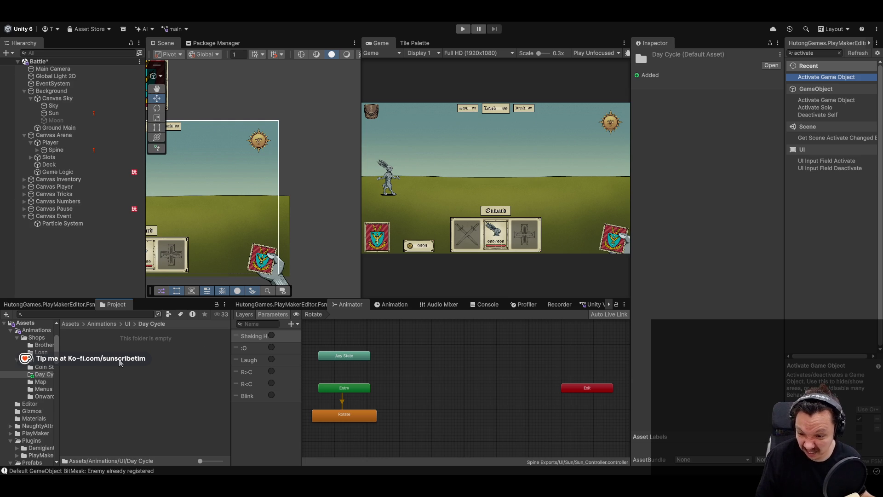
Create an Animator Controller named Day Cycle in the new folder
right_click(124, 363)
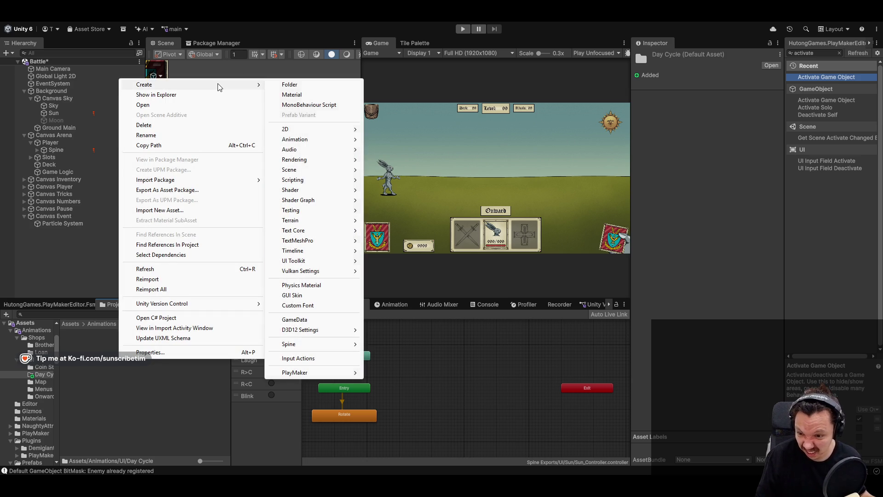
mouse_move(243, 87)
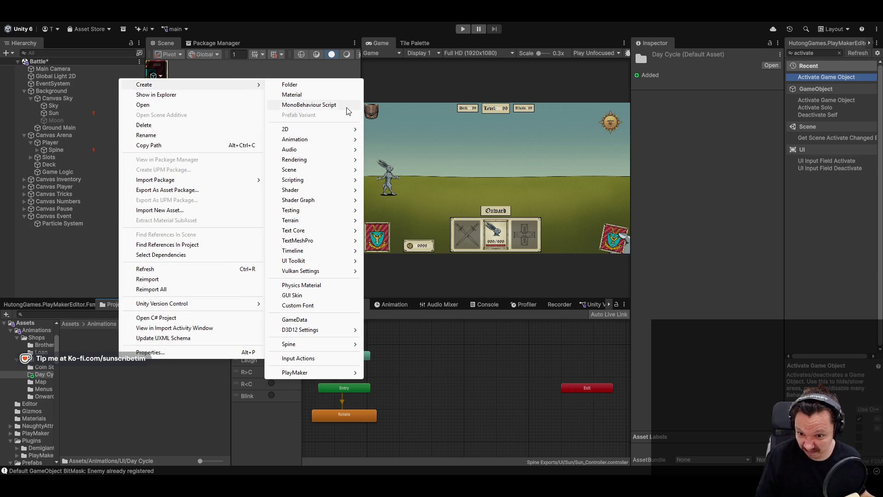
mouse_move(335, 140)
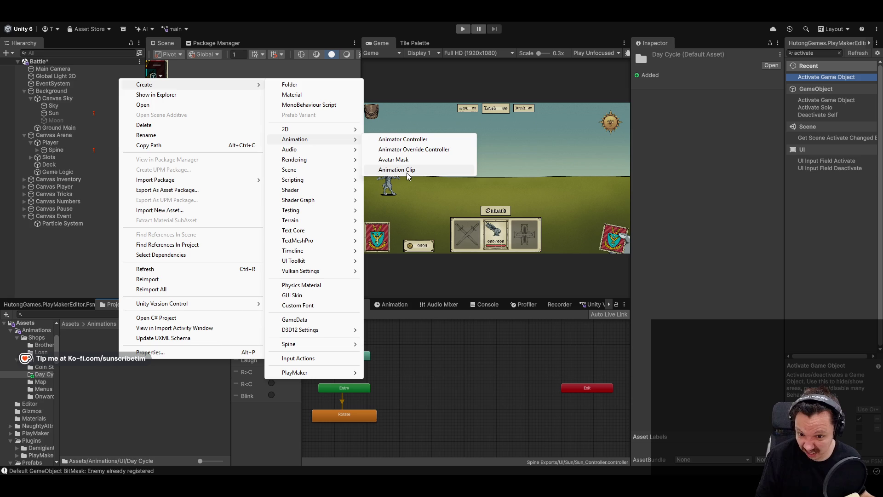
click(417, 140)
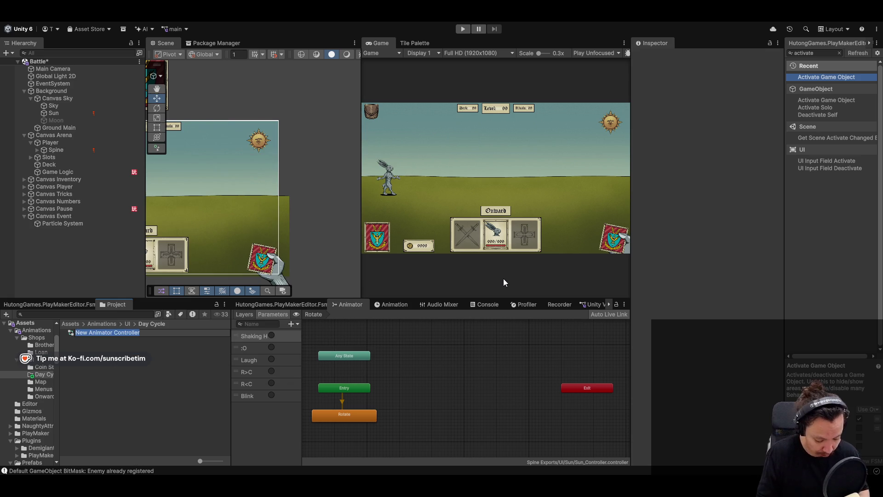
text(Day Cyk)
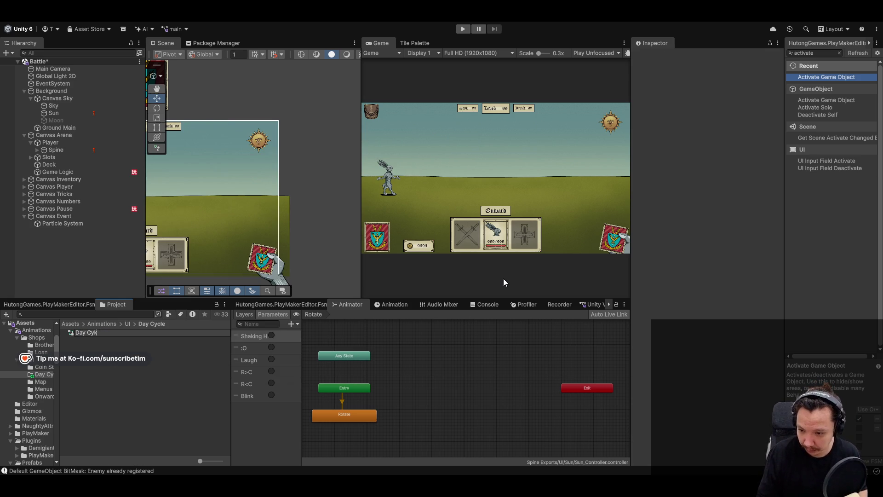
key(BackSpace)
text(cle)
key(Return)
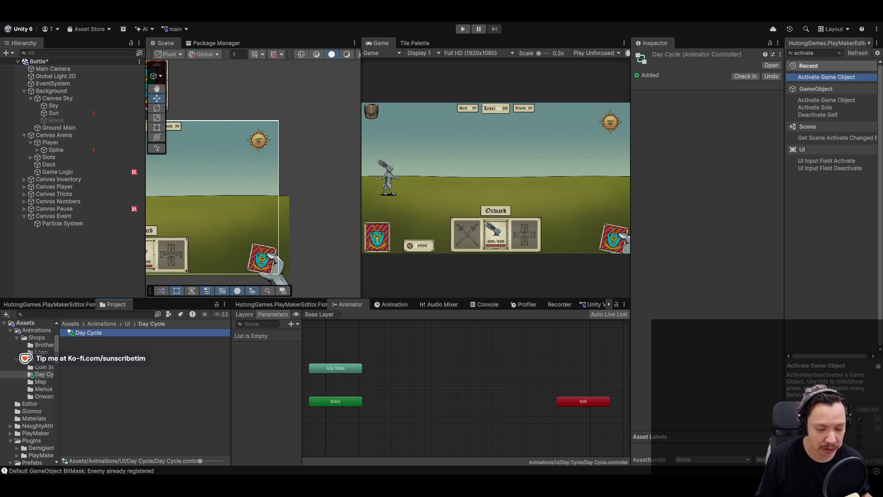
click(123, 398)
Create an animation clip named Day in the Day Cycle folder
right_click(117, 380)
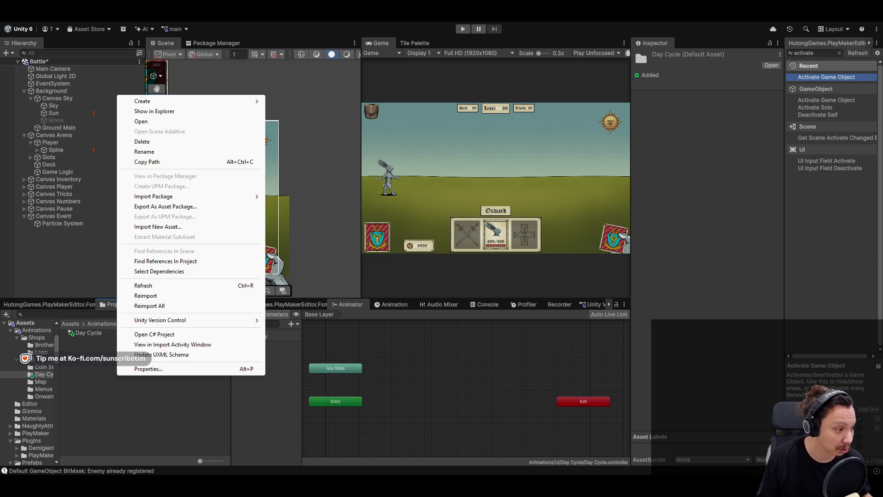
right_click(131, 393)
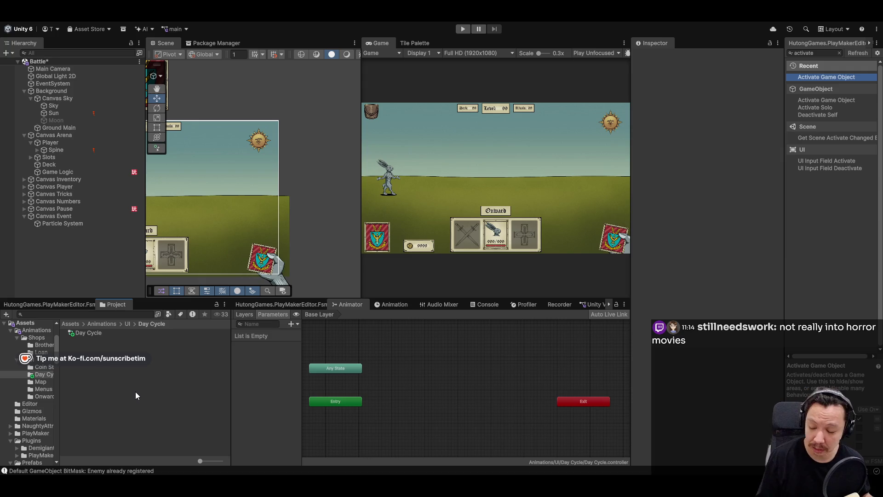
right_click(134, 386)
right_click(90, 372)
right_click(95, 372)
mouse_move(211, 96)
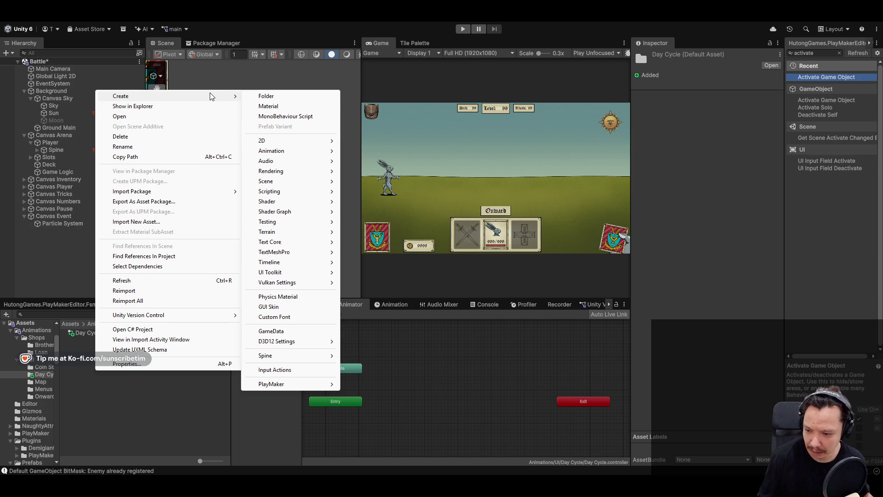
mouse_move(308, 158)
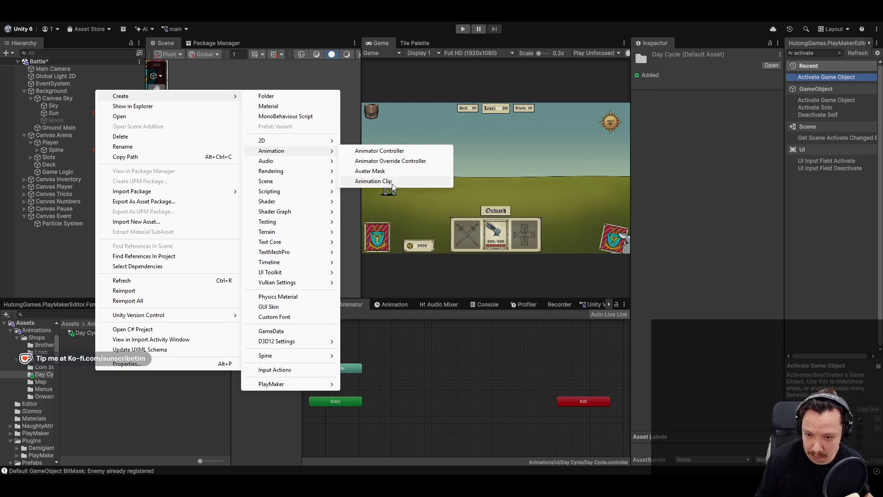
click(398, 183)
text(Day)
key(Return)
Create a second animation clip named Night
right_click(148, 375)
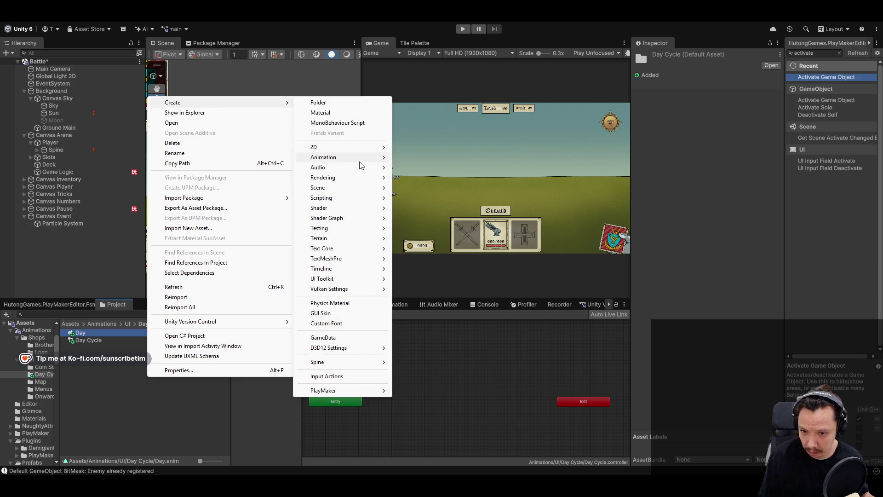
mouse_move(368, 157)
click(425, 188)
text(Night)
key(Return)
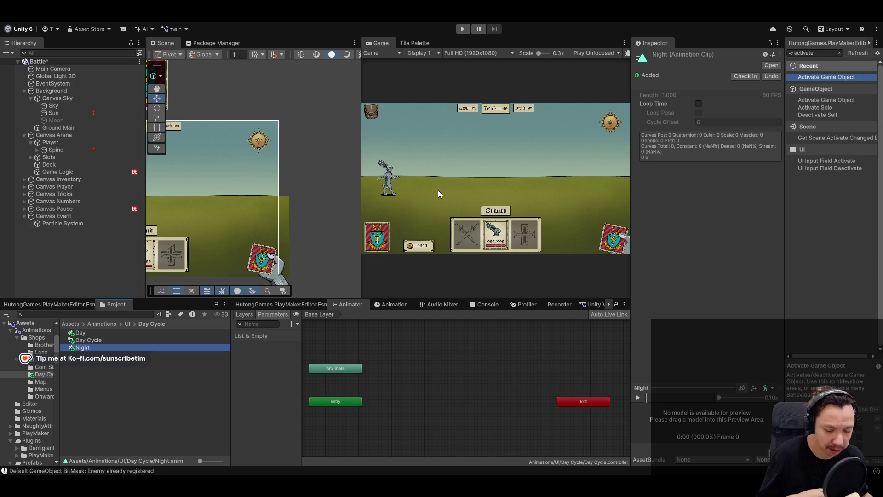
click(101, 98)
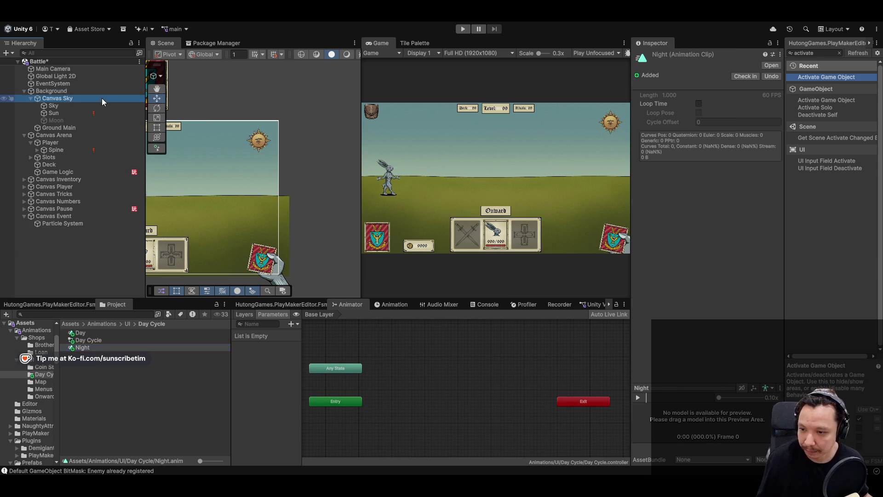
Drag the Day Cycle controller into Canvas Sky's Animator Controller field
scroll(646, 228, down, 3)
drag(88, 341, 734, 353)
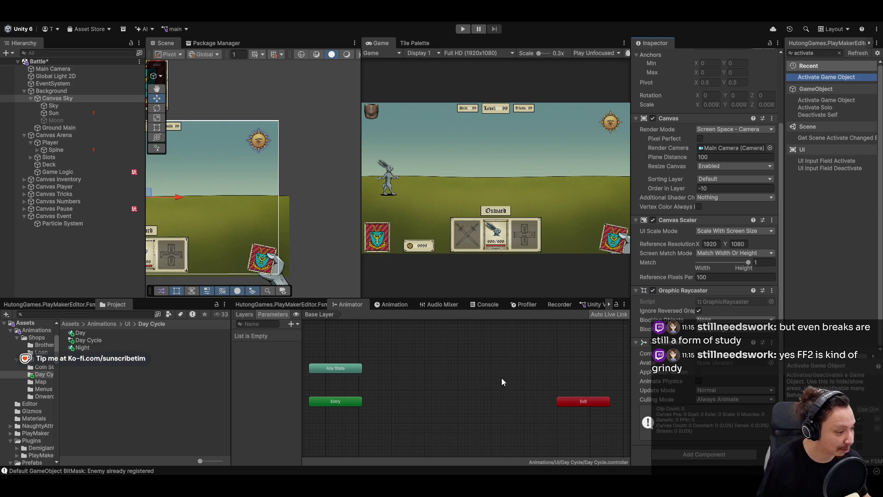
drag(424, 391, 462, 371)
right_click(370, 410)
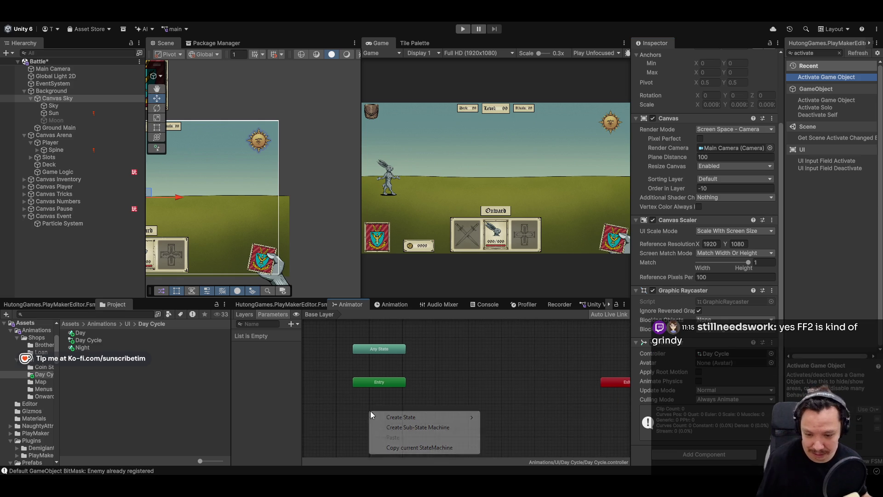
Add an empty New State below Entry as the default state
mouse_move(414, 417)
click(497, 417)
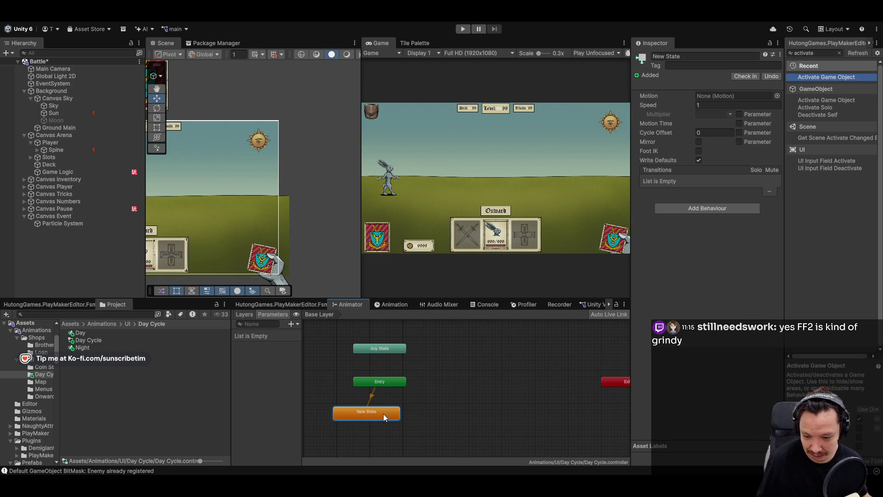
drag(382, 413, 394, 407)
scroll(382, 412, up, 2)
scroll(373, 408, down, 2)
drag(375, 400, 383, 404)
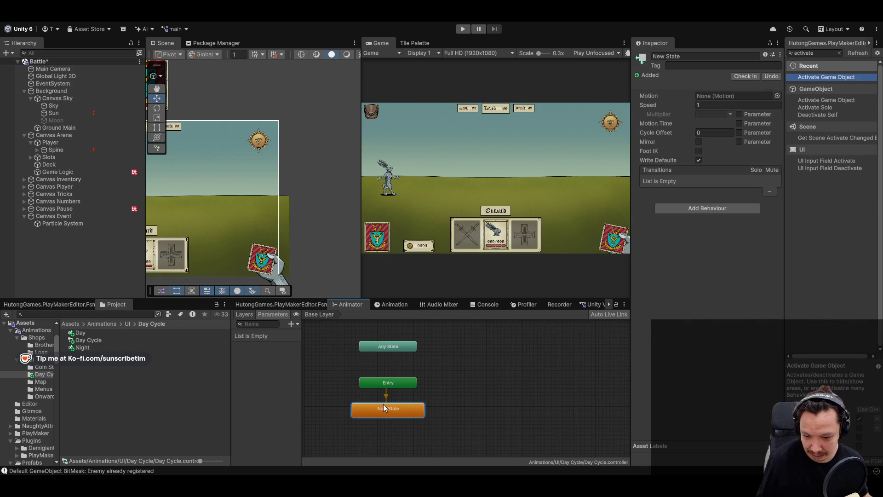
right_click(454, 356)
mouse_move(488, 363)
click(594, 363)
drag(490, 363, 484, 348)
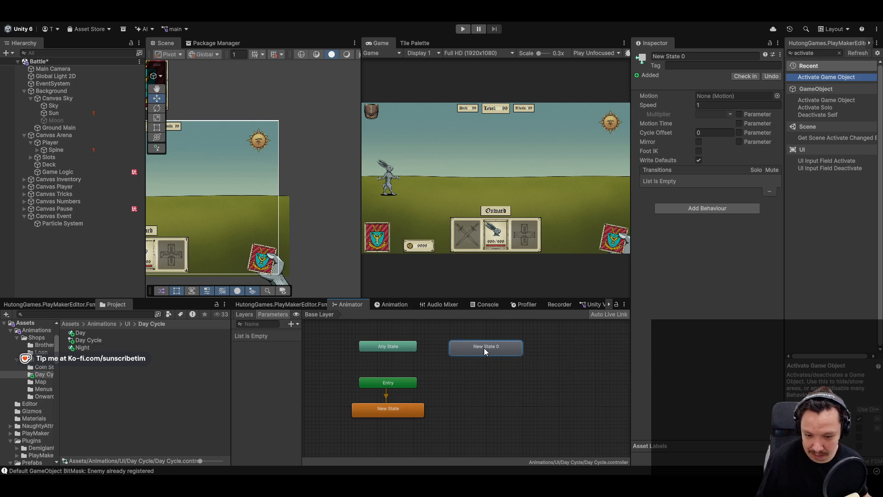
key(Delete)
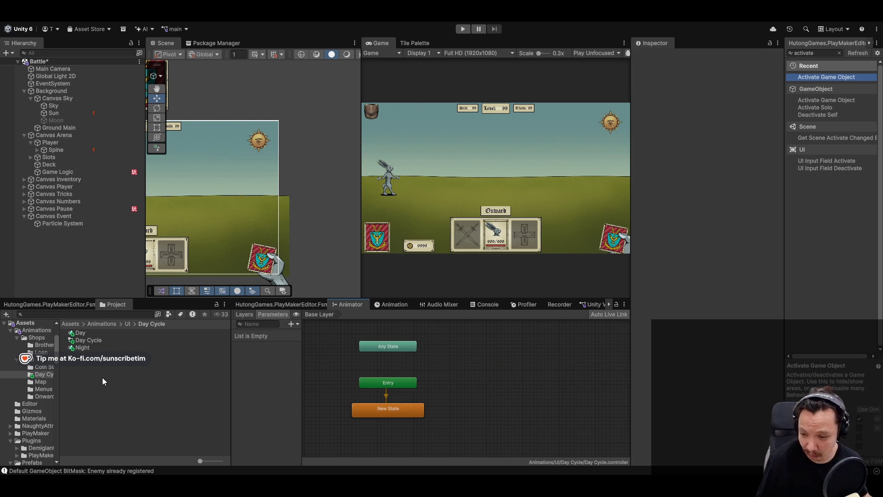
Add Day and Night states by dragging the Day and Night clips into the graph
mouse_move(97, 332)
mouse_down()
mouse_move(443, 349)
mouse_move(465, 340)
mouse_up()
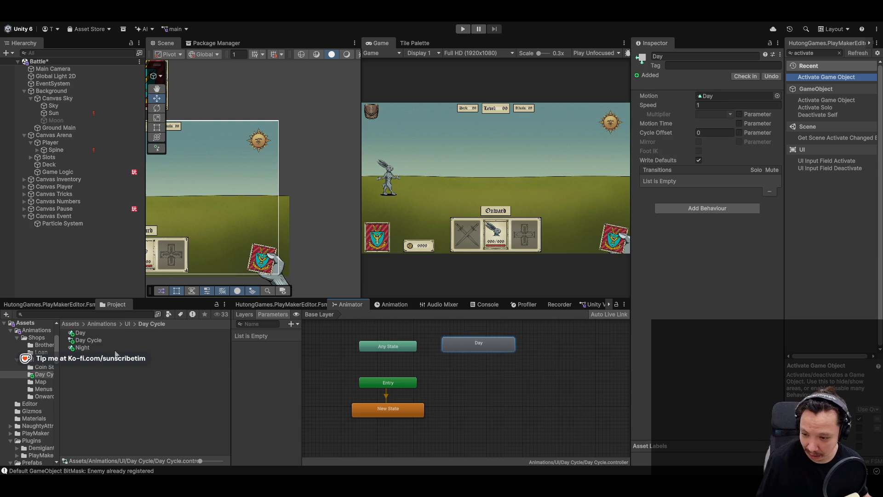
drag(448, 372, 458, 369)
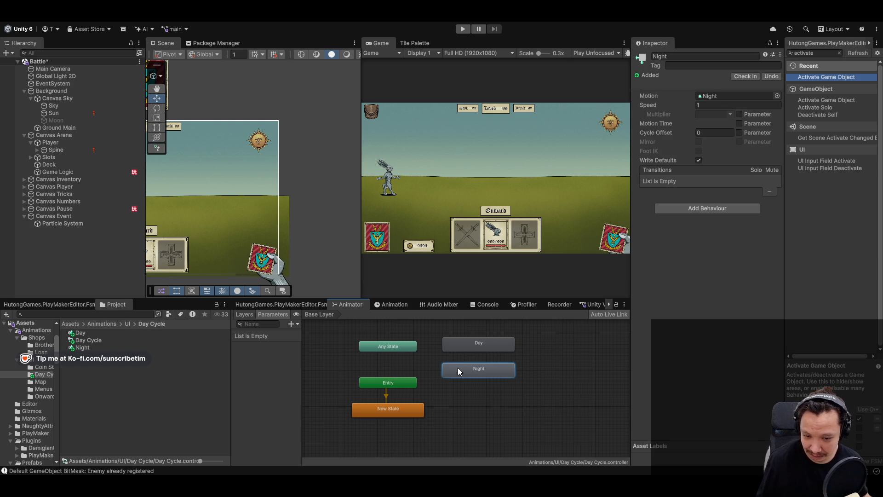
drag(399, 349, 399, 356)
Make transitions from Any State to both the Day and Night states
right_click(398, 355)
click(434, 363)
click(473, 347)
right_click(405, 356)
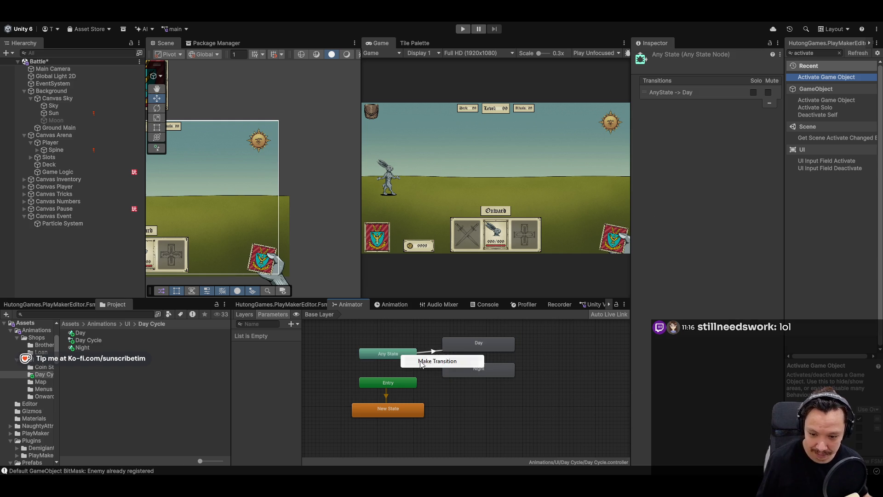
click(426, 362)
click(468, 373)
click(469, 346)
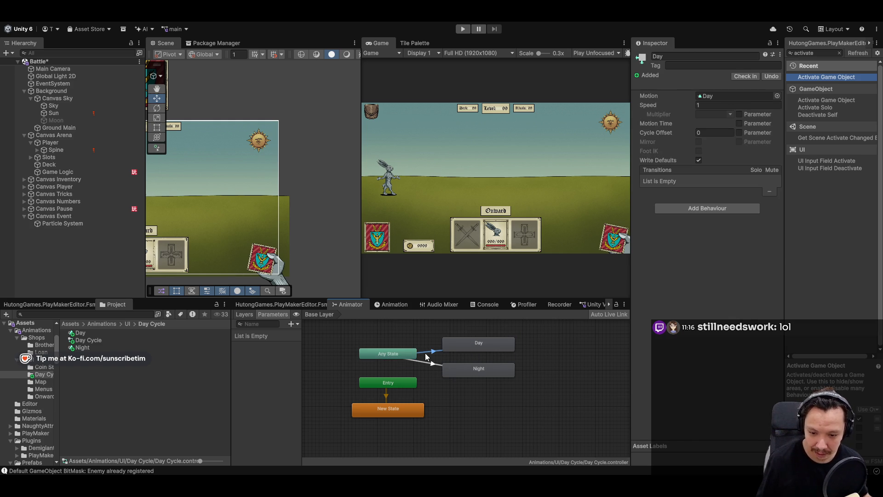
click(430, 352)
click(271, 313)
click(291, 324)
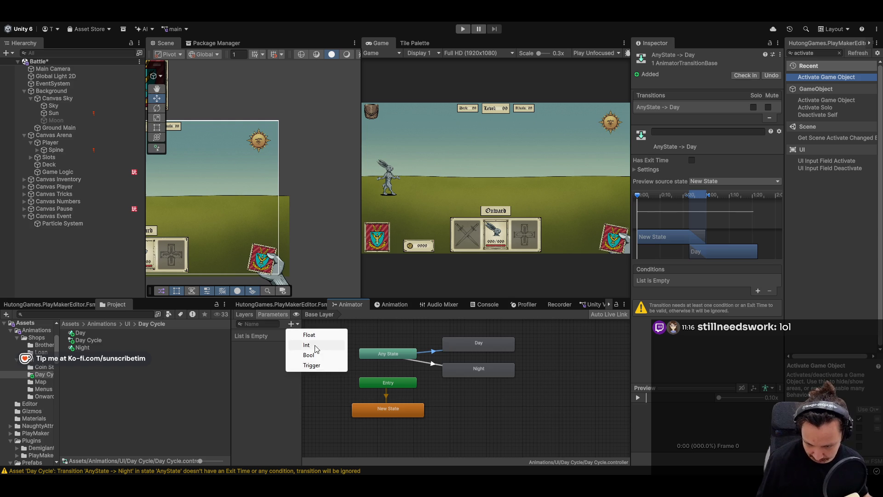
Add two trigger parameters named Day and Night
click(309, 367)
text(Day)
key(Return)
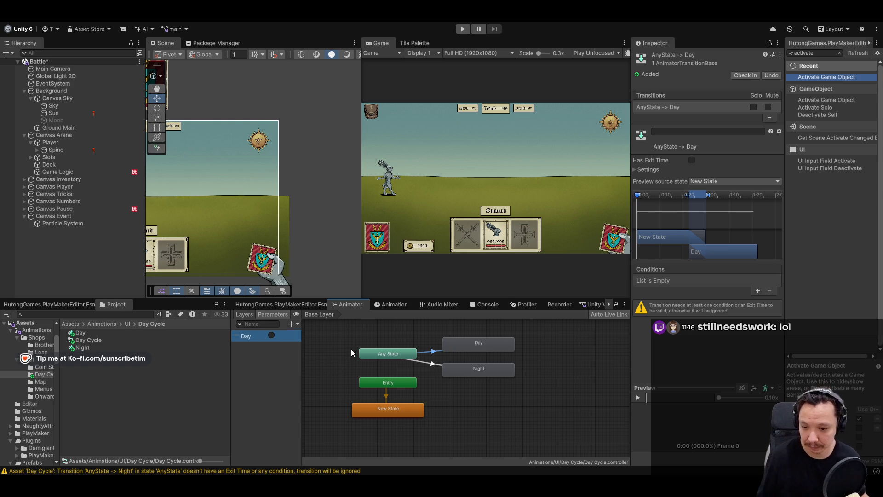
click(290, 323)
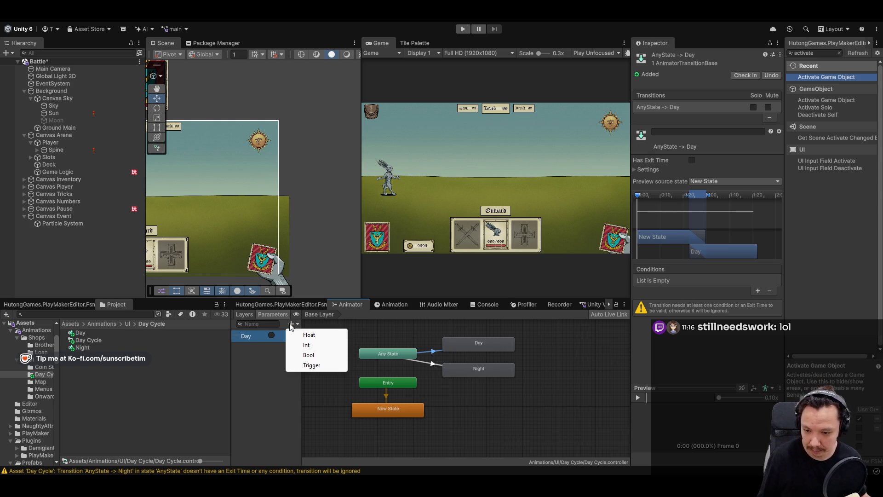
click(319, 366)
text(Night)
key(Return)
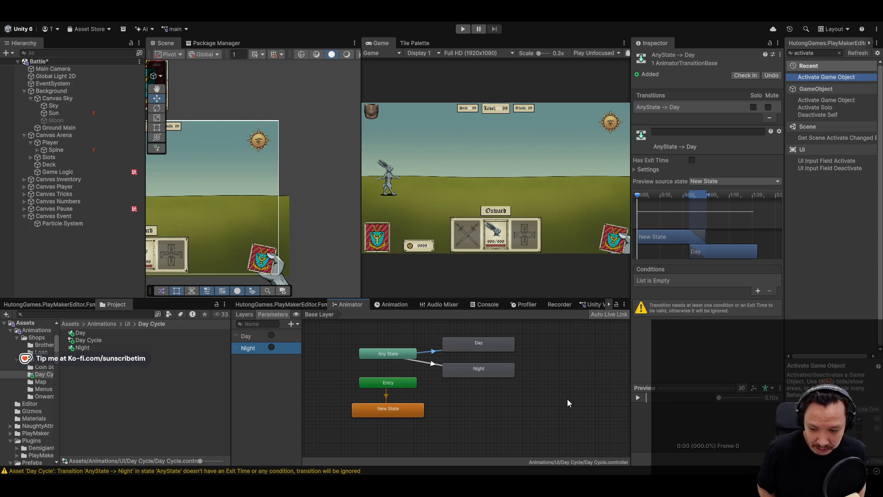
Condition the Any State transitions to Day and Night on the Day and Night triggers
click(758, 291)
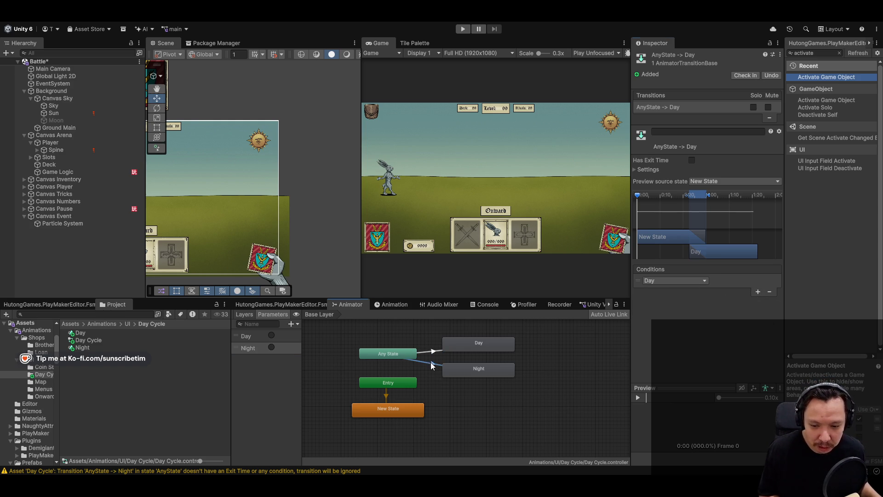
click(433, 365)
click(757, 291)
click(673, 280)
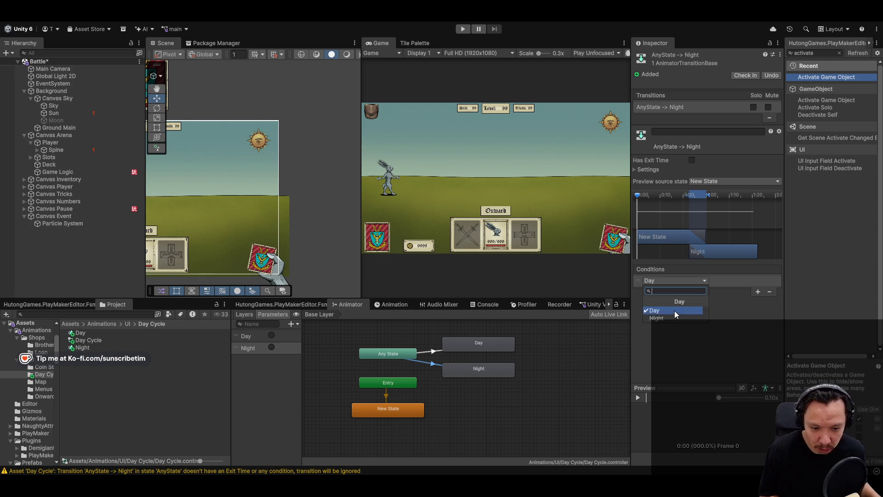
click(658, 318)
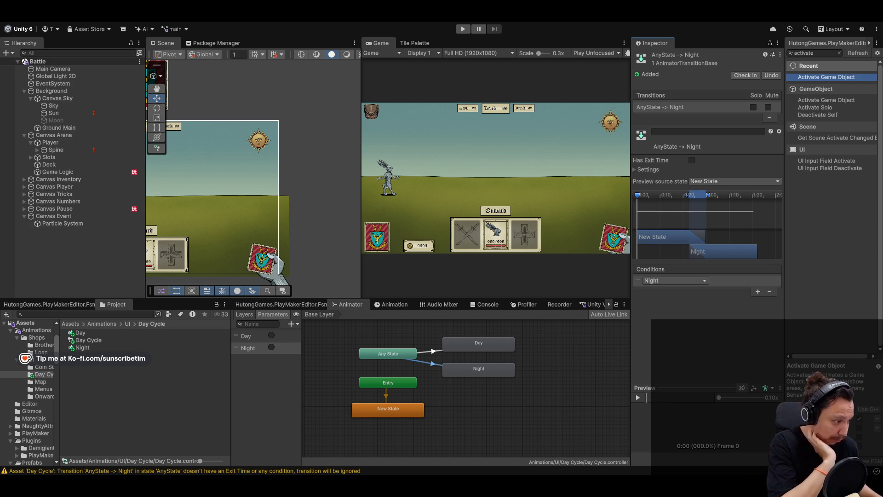
click(577, 377)
click(479, 348)
click(479, 369)
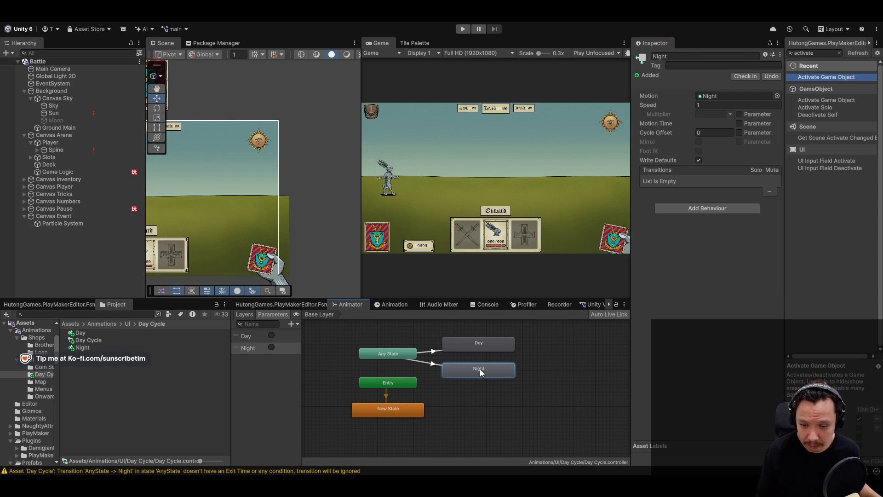
click(392, 304)
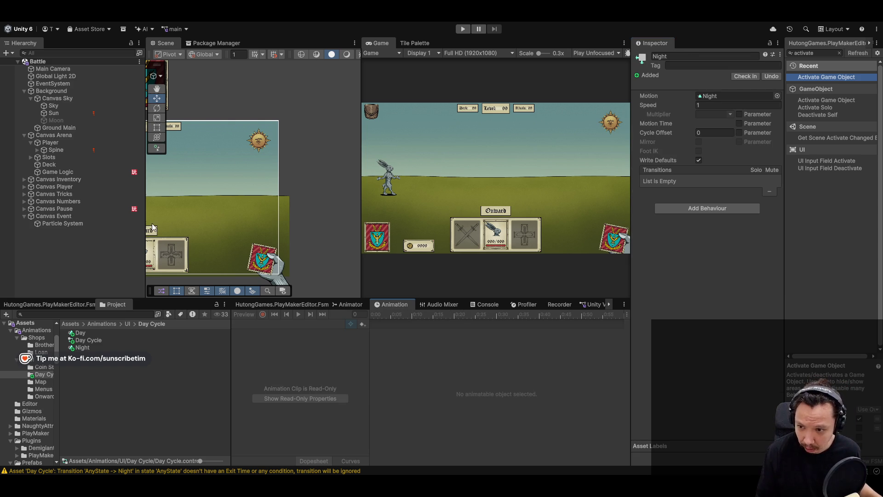
double_click(83, 98)
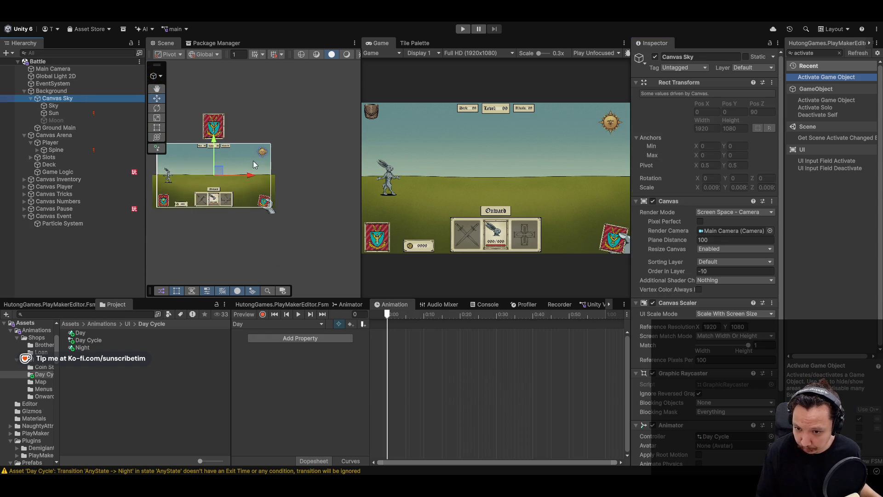
click(66, 114)
click(661, 56)
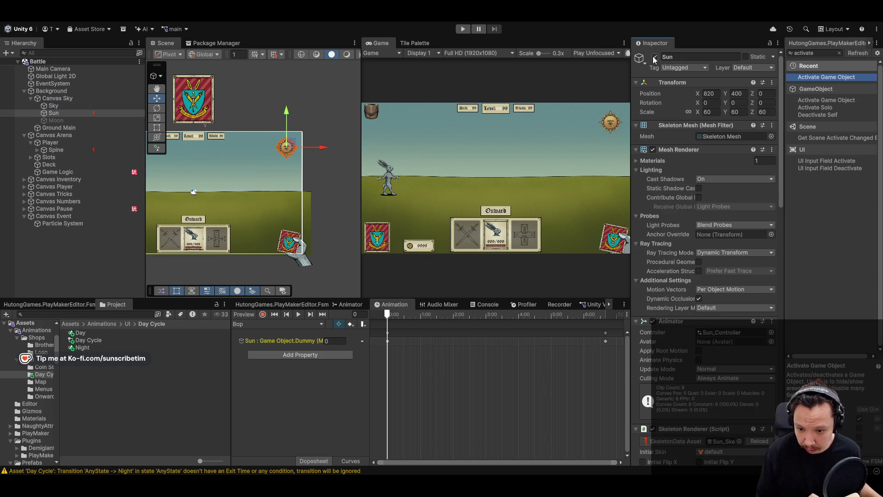
click(655, 57)
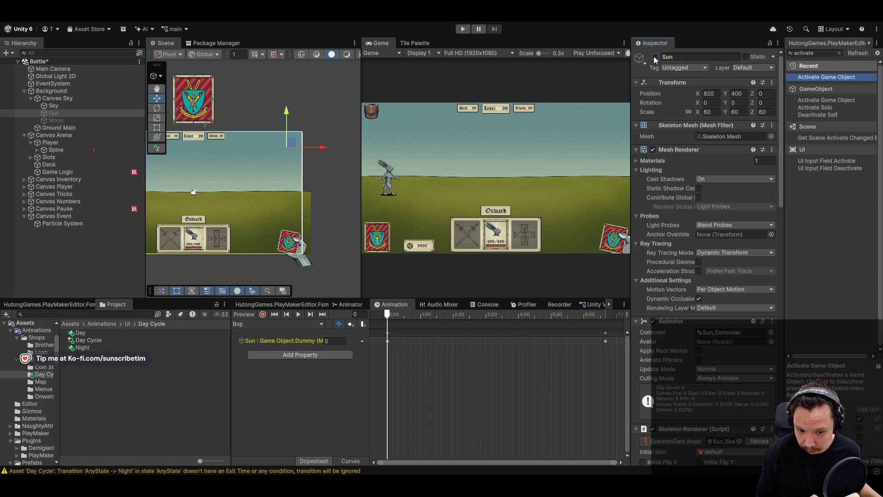
click(68, 101)
click(65, 107)
click(64, 114)
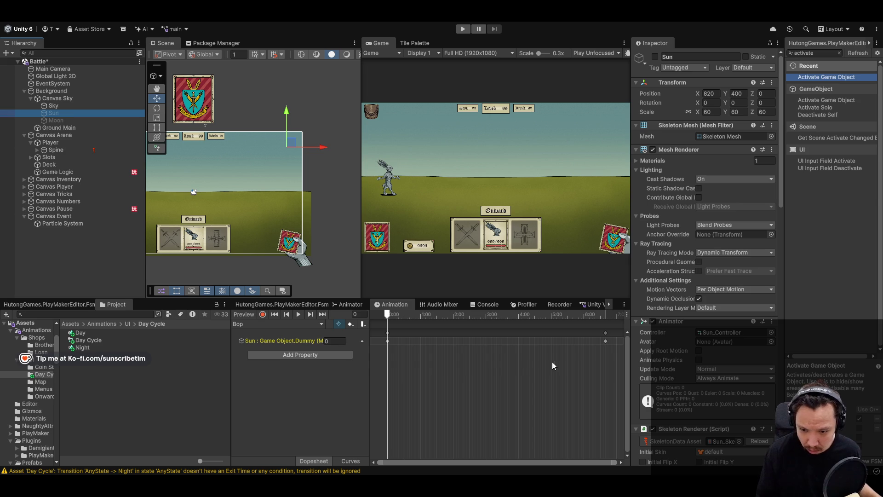
drag(613, 345, 373, 329)
key(Delete)
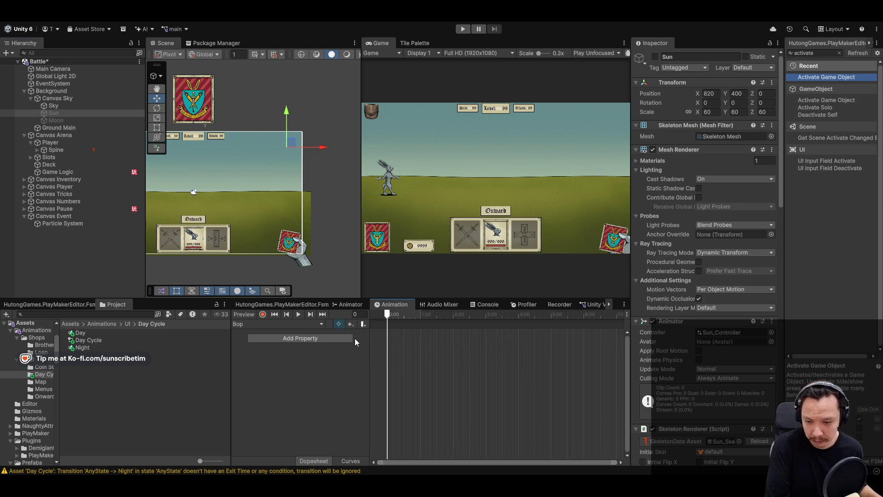
click(69, 106)
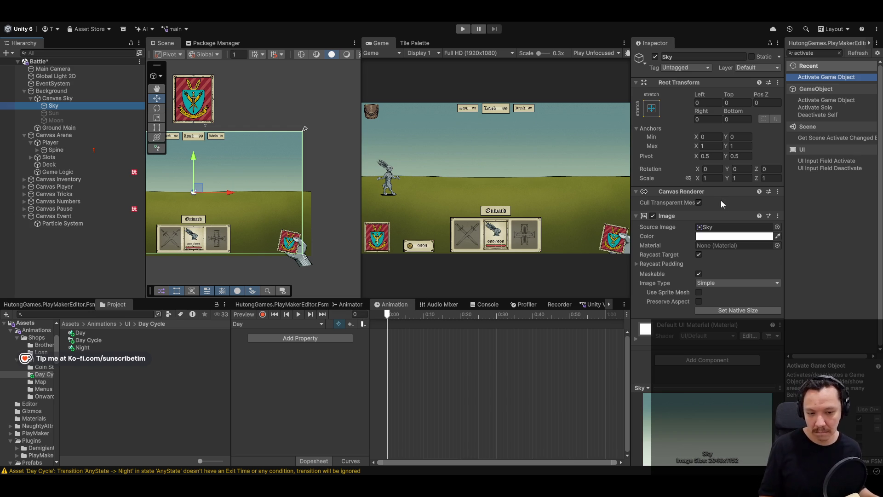
Turn on recording and key the Sky Image Color as dark purple at 0:00
click(726, 237)
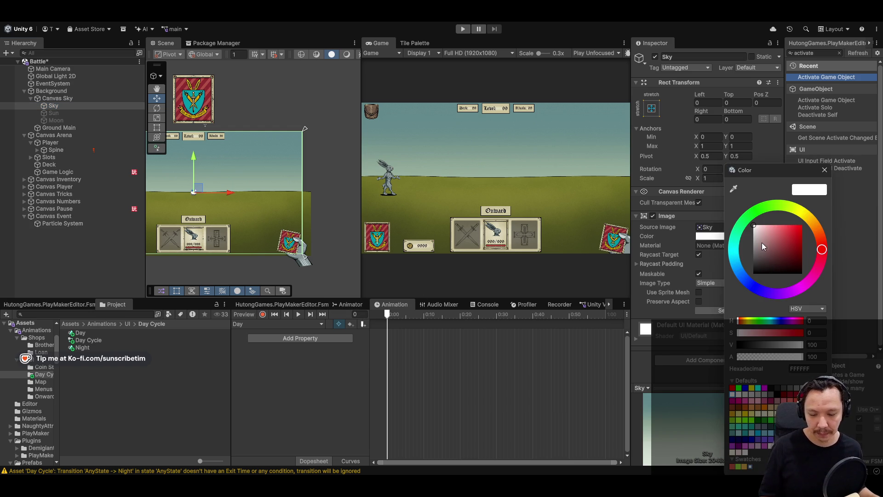
click(824, 170)
click(266, 317)
click(745, 241)
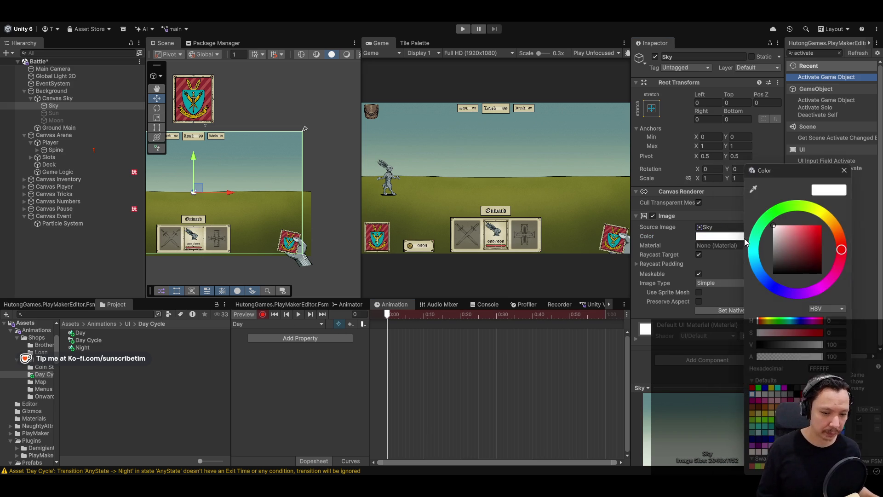
click(782, 291)
click(790, 248)
drag(792, 253, 795, 261)
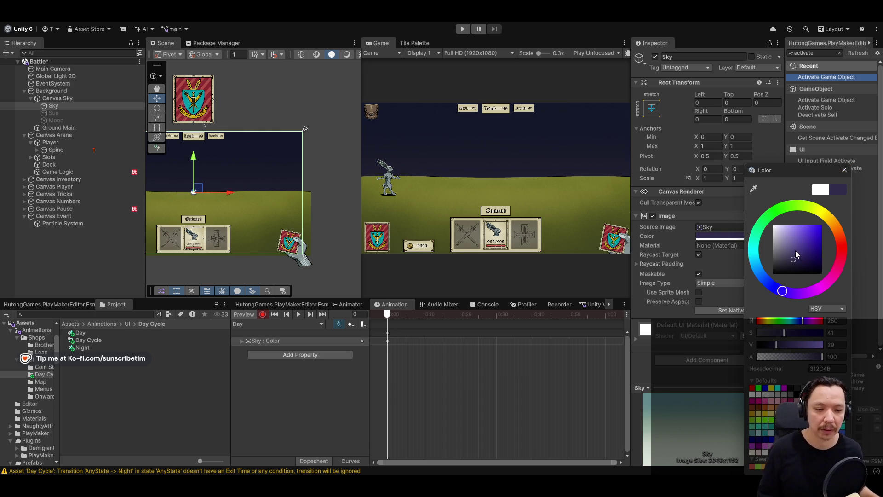
click(845, 170)
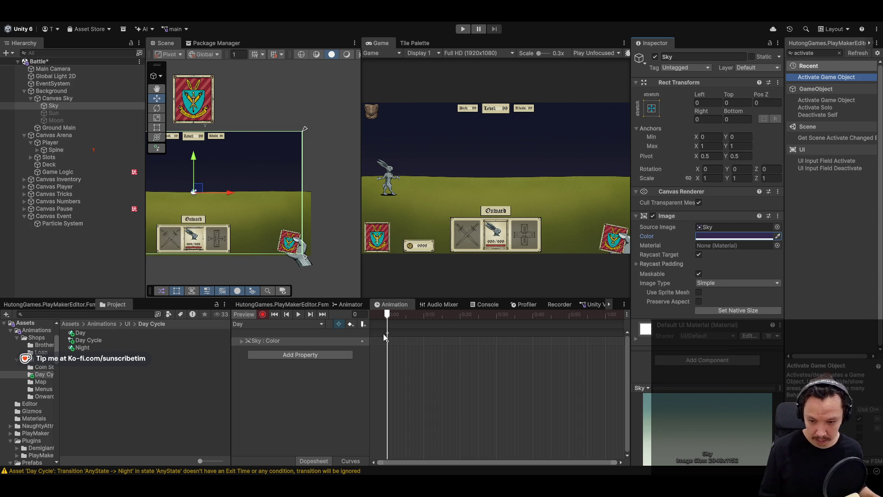
Key a white Sky colour at 0:30 and preview the fade
drag(402, 318, 496, 317)
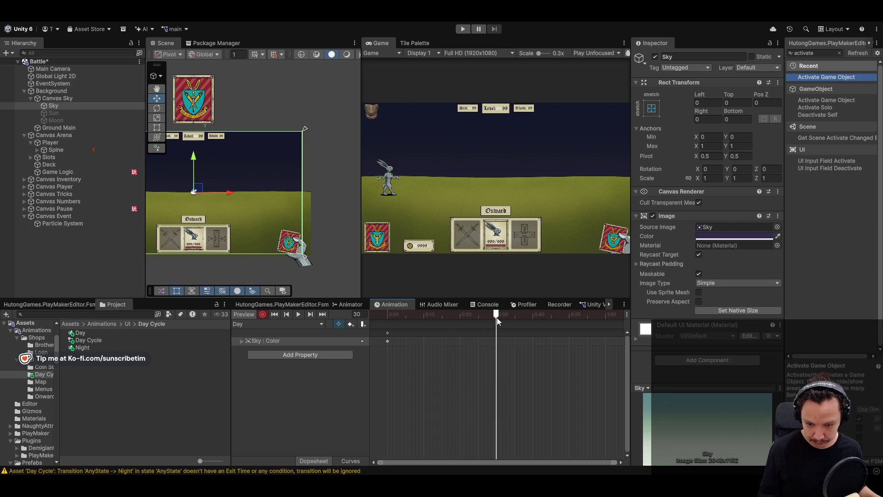
click(727, 236)
click(755, 228)
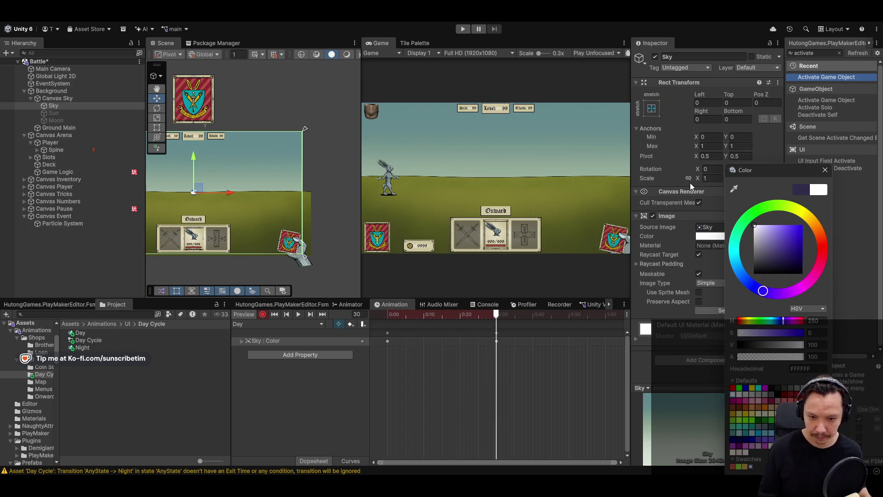
click(690, 183)
click(298, 314)
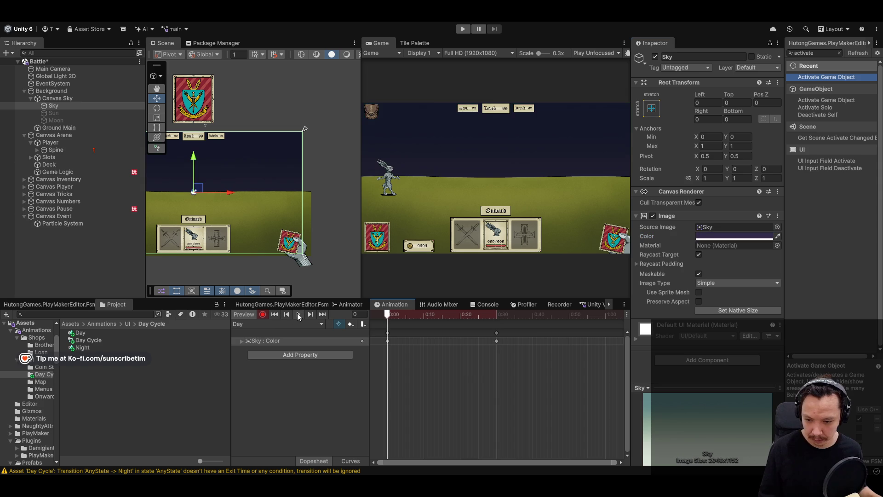
click(298, 315)
Move the white Sky key out to about 2:00 and preview the slower fade
scroll(499, 330, down, 2)
scroll(484, 338, down, 4)
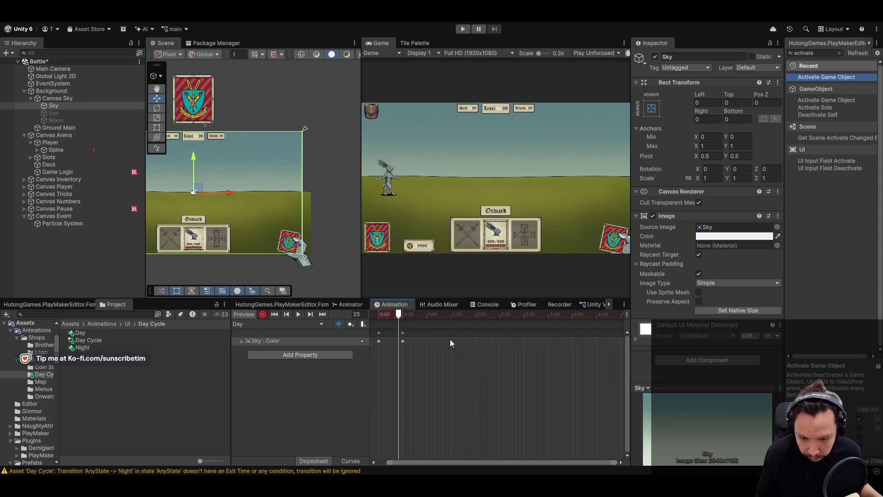
mouse_move(404, 341)
mouse_down()
mouse_move(495, 341)
mouse_move(476, 341)
mouse_up()
click(286, 315)
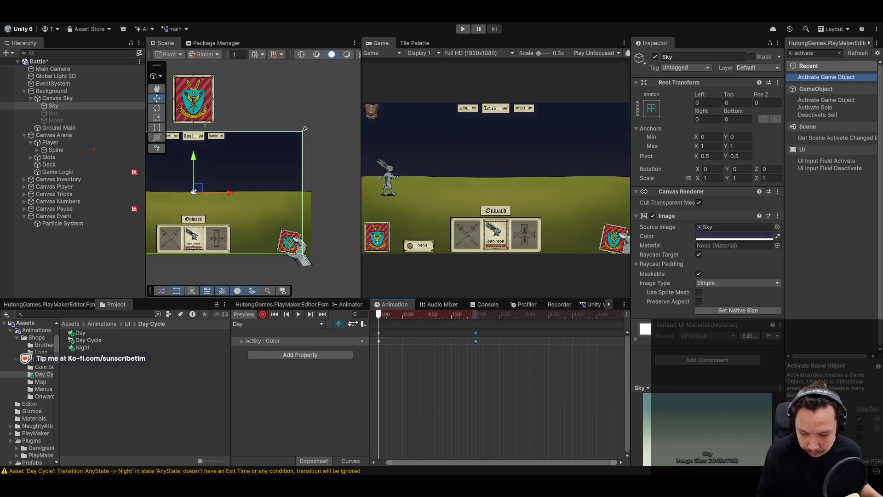
click(296, 313)
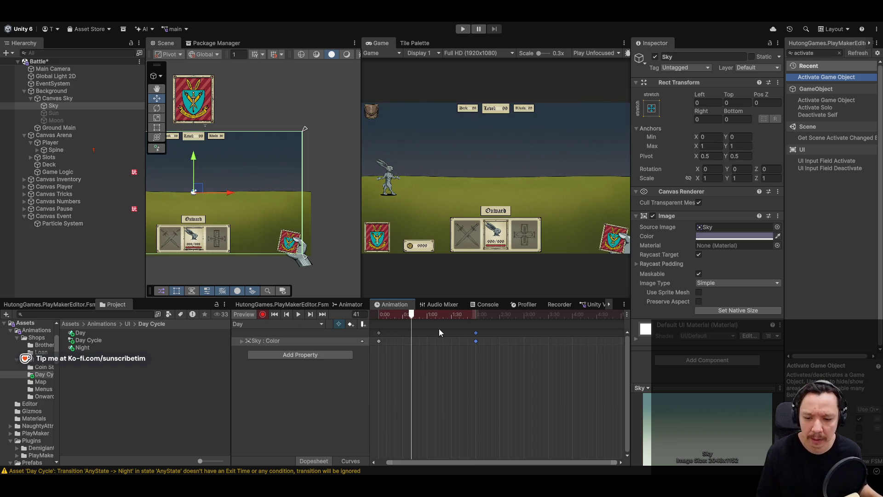
drag(421, 318, 430, 319)
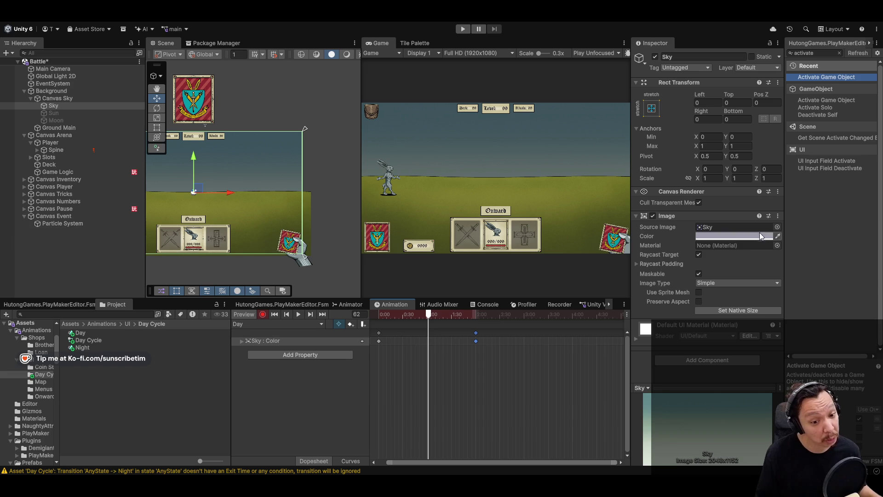
Set the Sky Image Color to a soft pink at frame 62
click(735, 236)
click(841, 235)
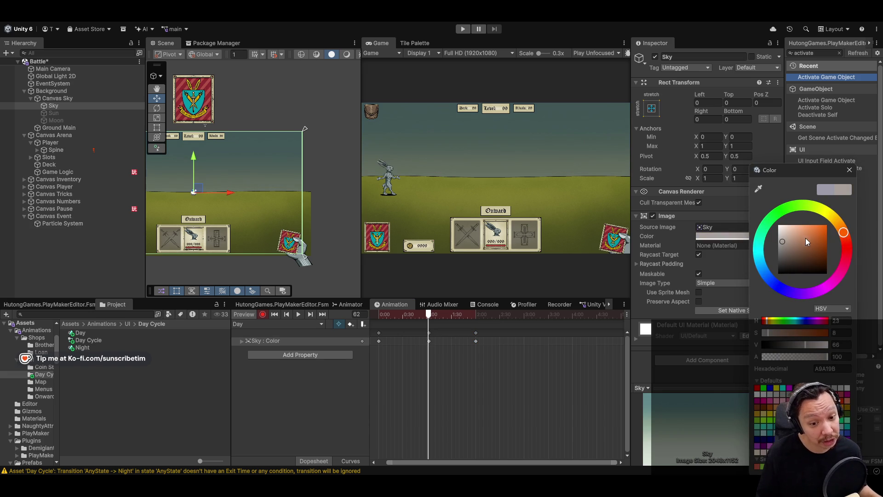
mouse_move(791, 239)
mouse_down()
mouse_move(807, 239)
mouse_move(799, 229)
mouse_move(808, 229)
mouse_up()
click(847, 247)
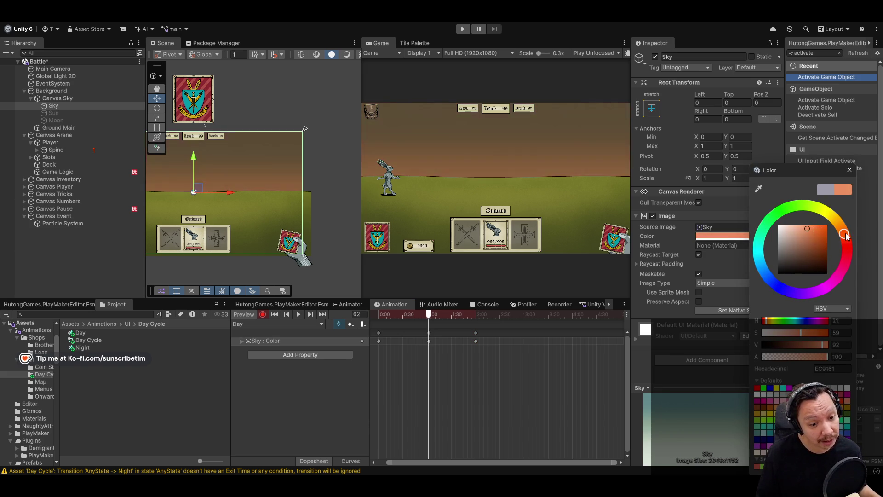
click(845, 259)
drag(846, 261, 831, 281)
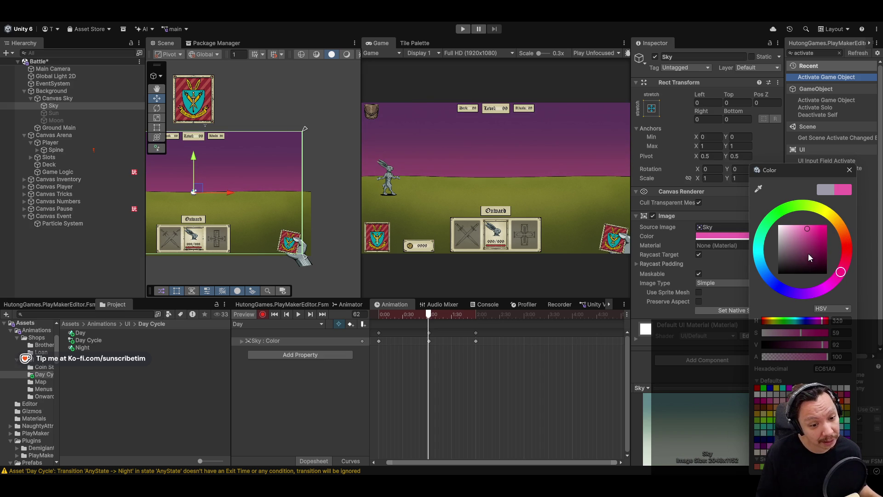
drag(806, 229, 804, 232)
mouse_move(429, 317)
mouse_down()
mouse_move(398, 319)
mouse_move(485, 321)
mouse_move(405, 321)
mouse_move(474, 327)
mouse_move(416, 322)
mouse_up()
Drag the last Sky Color key out to about 3:45 and preview the clip
click(429, 341)
drag(475, 341, 573, 341)
key(space)
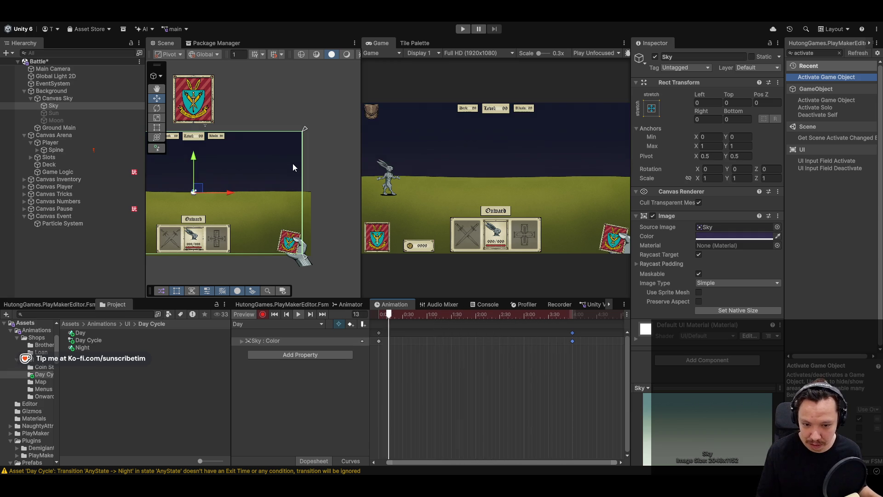
key(shift+comma)
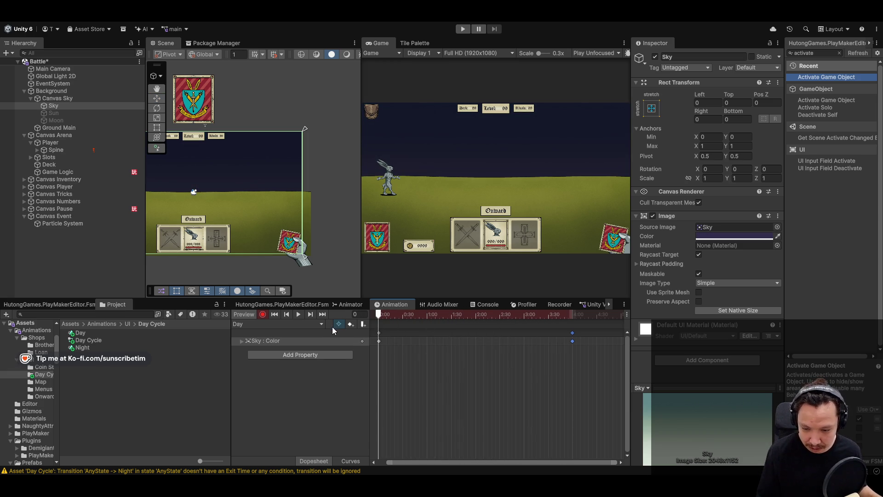
Compare the Day and Night clips and select the Day clip's Sky colour keys
click(276, 324)
click(273, 344)
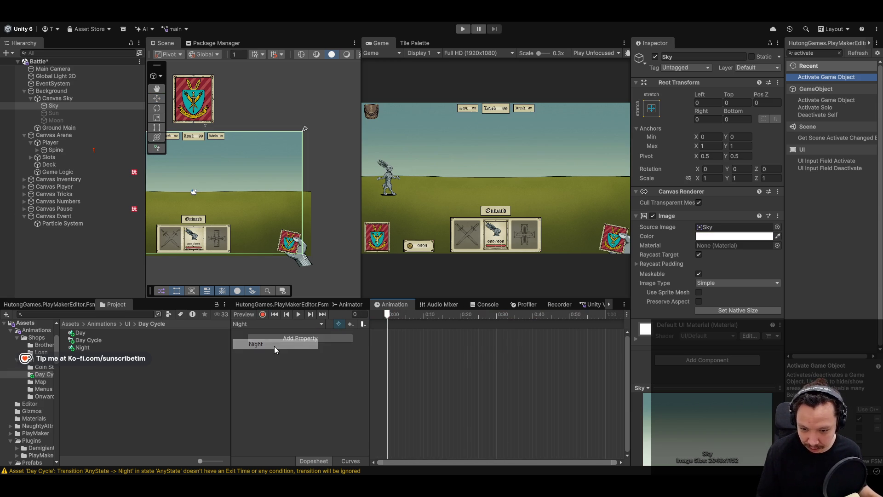
click(260, 325)
click(263, 336)
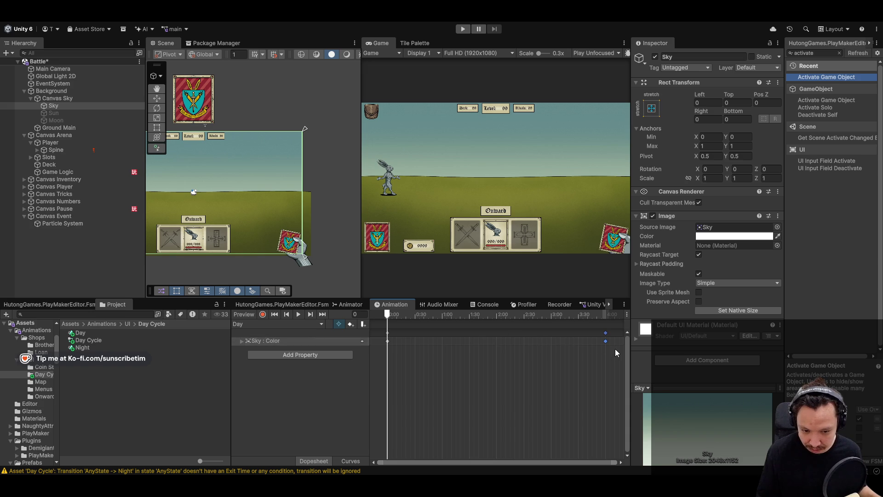
click(274, 325)
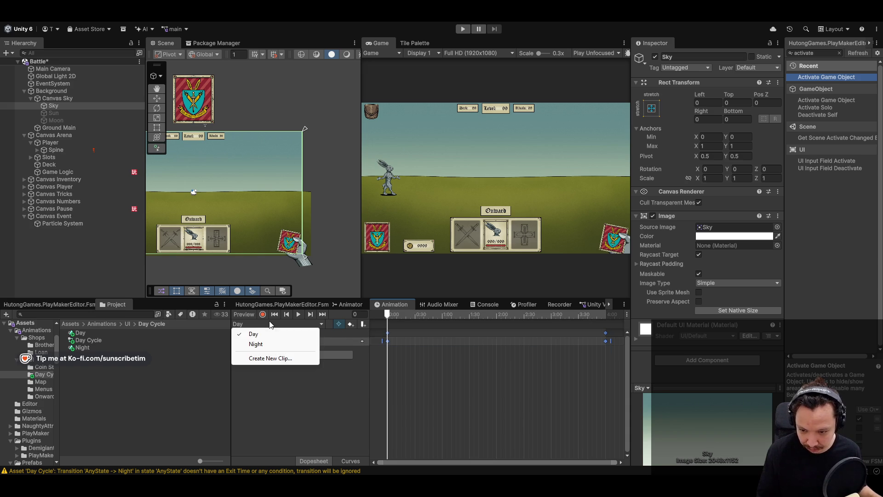
click(272, 343)
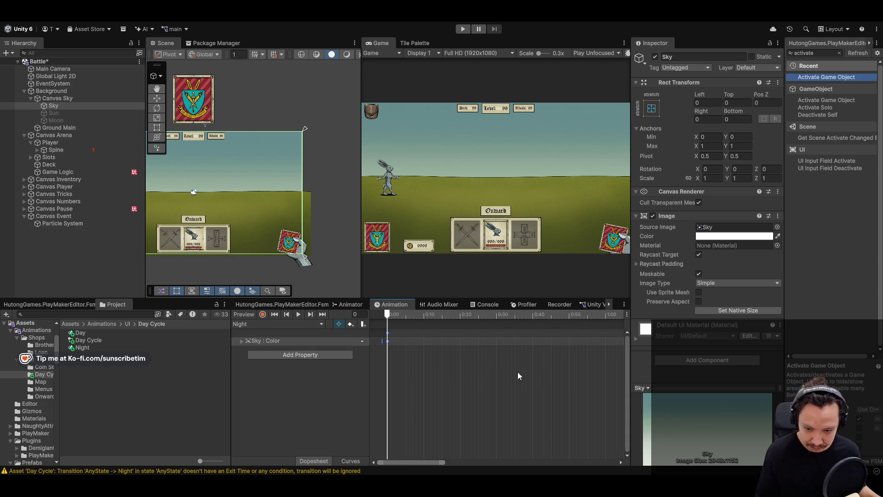
click(247, 325)
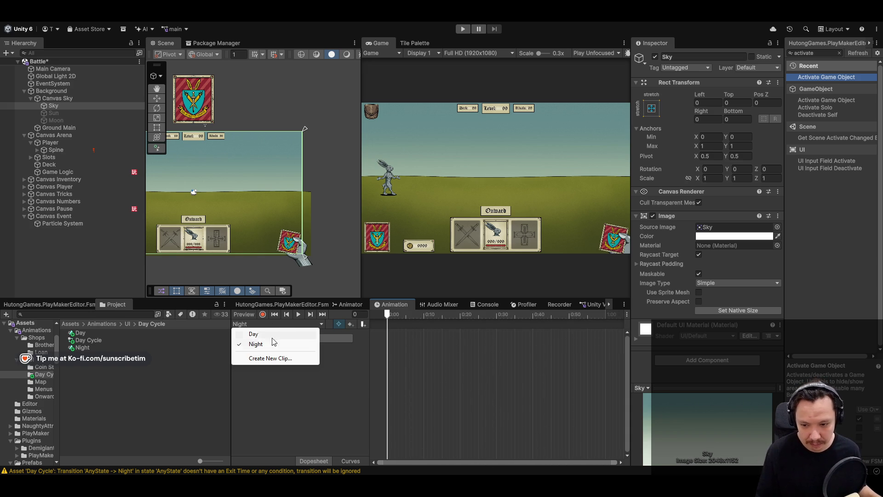
click(253, 334)
mouse_move(603, 360)
mouse_down()
mouse_move(470, 330)
mouse_move(369, 328)
mouse_up()
In the Night clip, move the Sky colour keys to 0:00 and near 3:40
click(291, 323)
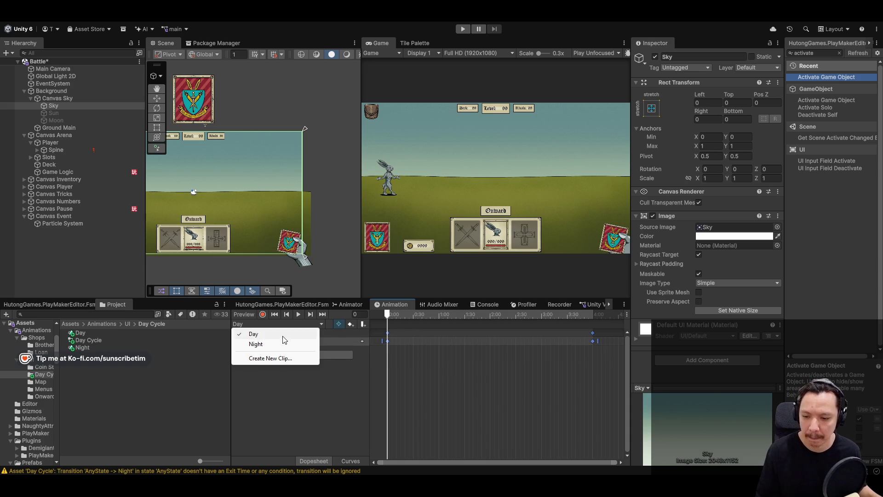
click(276, 342)
scroll(502, 357, down, 10)
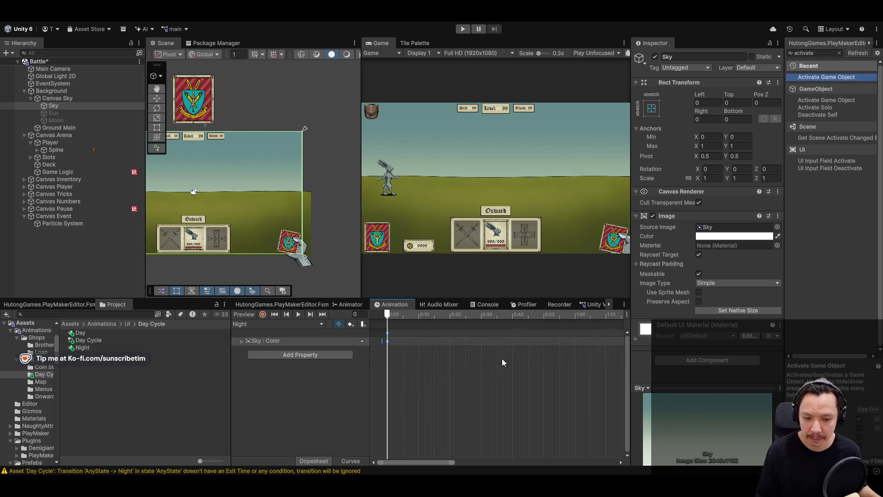
click(499, 355)
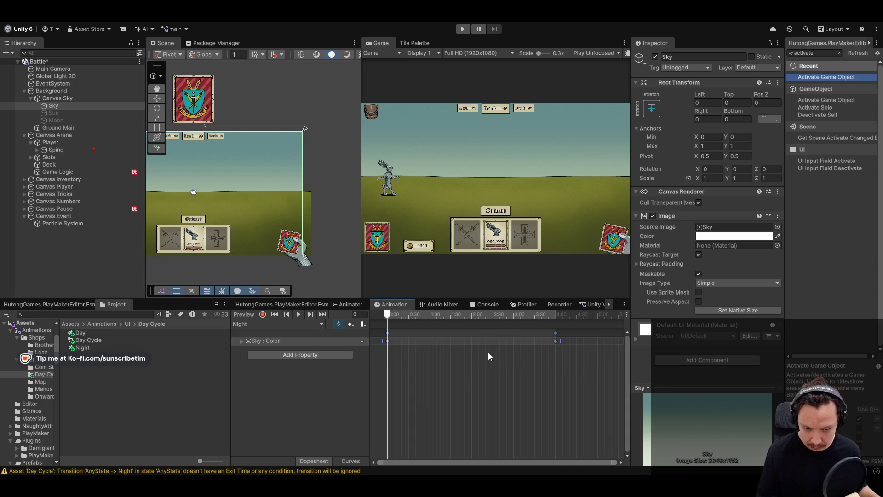
click(560, 316)
mouse_move(559, 315)
mouse_down()
mouse_move(393, 321)
mouse_move(471, 316)
mouse_up()
click(559, 341)
mouse_move(559, 342)
mouse_down()
mouse_move(383, 339)
mouse_move(587, 340)
mouse_move(582, 333)
mouse_up()
click(560, 316)
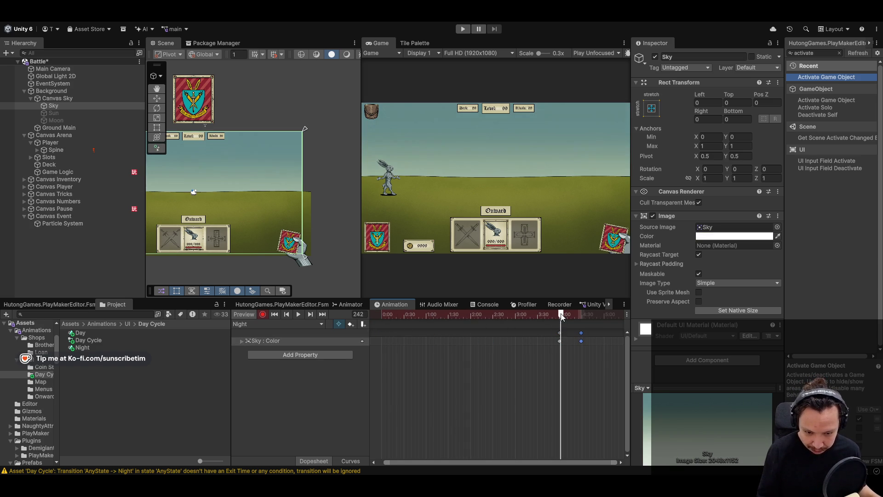
drag(559, 340, 365, 341)
mouse_move(557, 315)
mouse_down()
mouse_move(329, 330)
mouse_move(568, 333)
mouse_move(291, 327)
mouse_move(565, 330)
mouse_move(286, 341)
mouse_up()
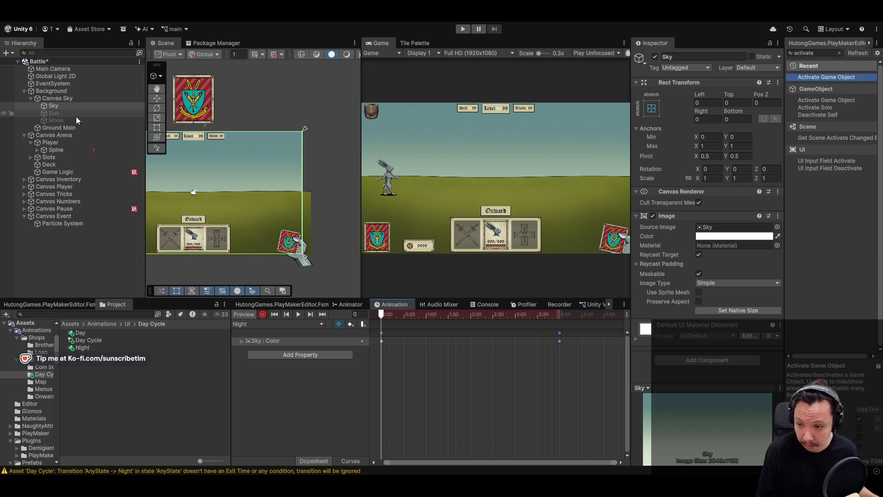
click(72, 106)
Select the Sun and Moon together and make them active
scroll(247, 190, down, 3)
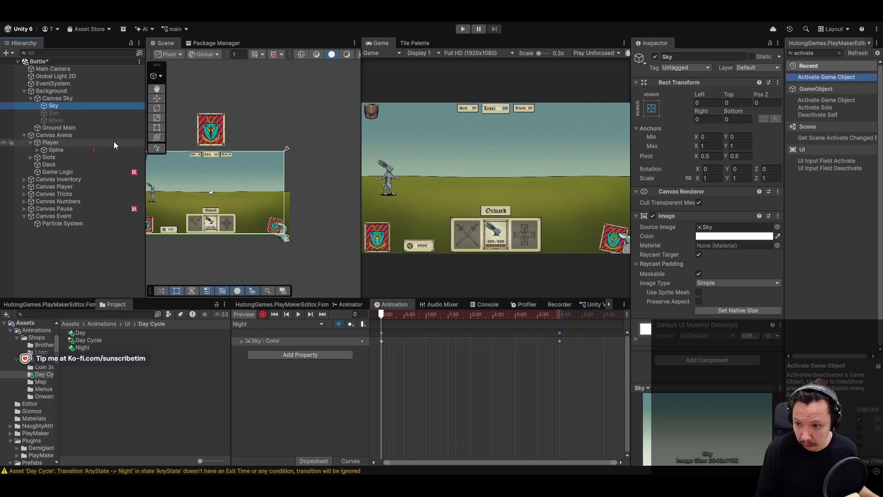
click(67, 113)
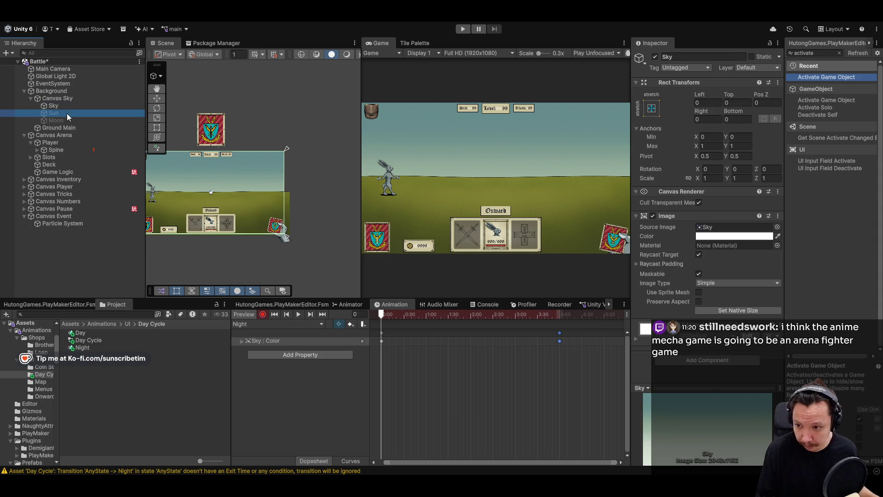
shift+click(56, 120)
click(655, 56)
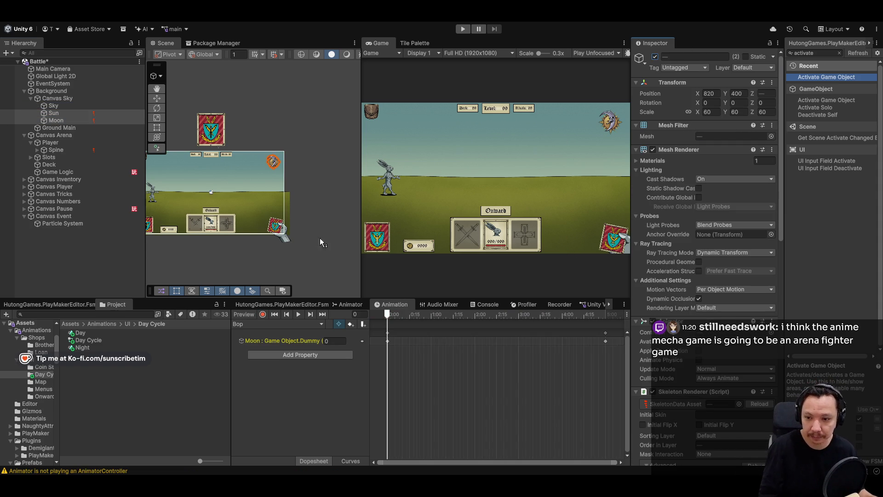
Frame the Moon, undo a trial lowering so it stays at Y 400, and show the PlayMaker FSM editor
click(70, 112)
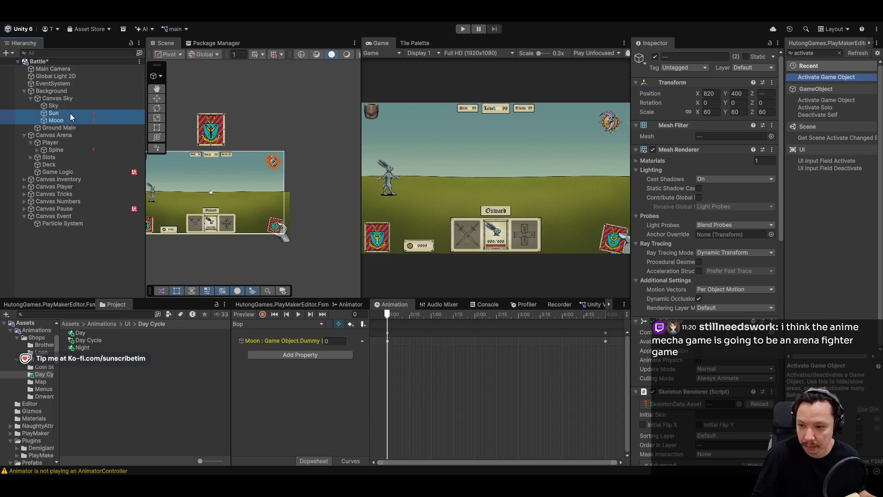
click(67, 120)
key(f)
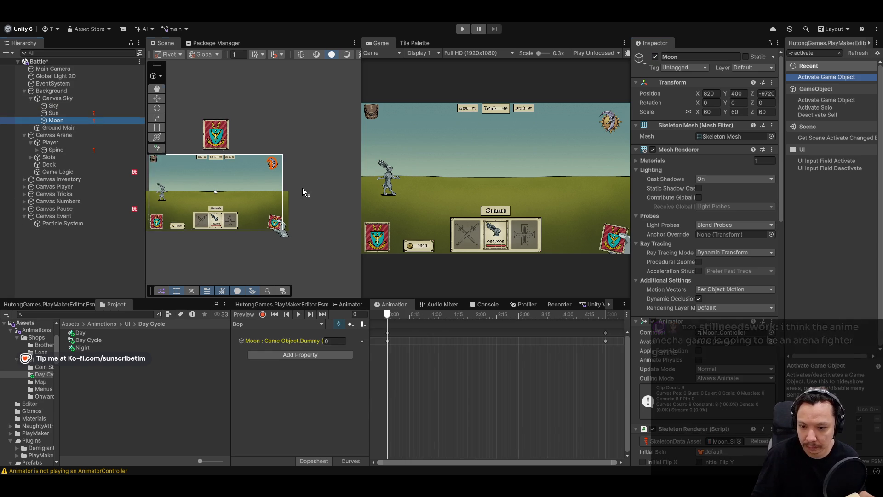
drag(257, 125, 260, 171)
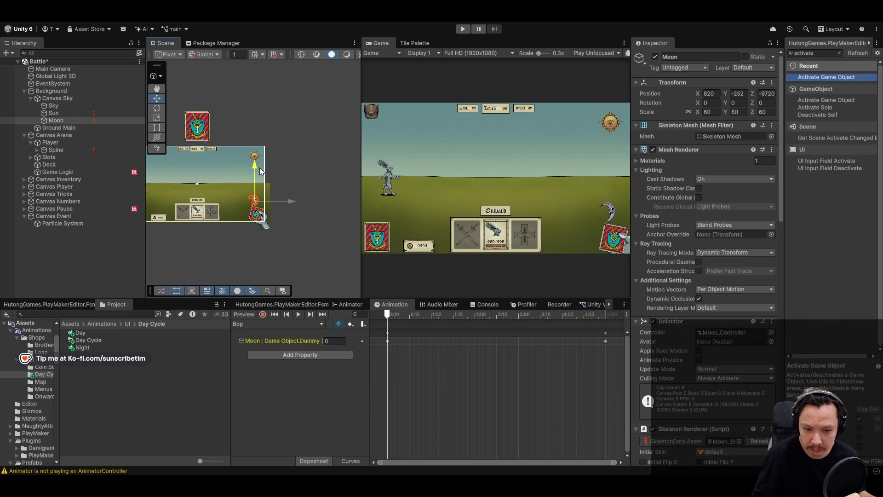
key(ctrl+z)
drag(607, 355, 379, 334)
click(299, 304)
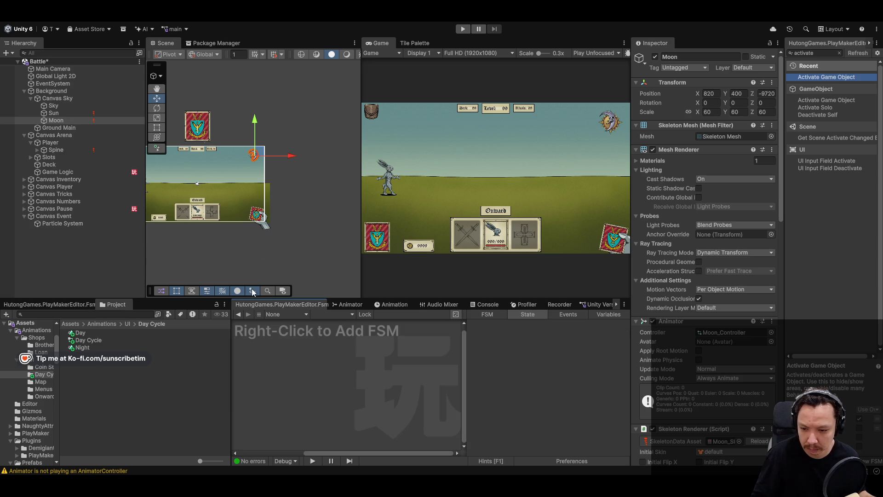
Lower the Moon to Y -252 and set Sun and Moon Position Z to 0
drag(258, 121, 258, 163)
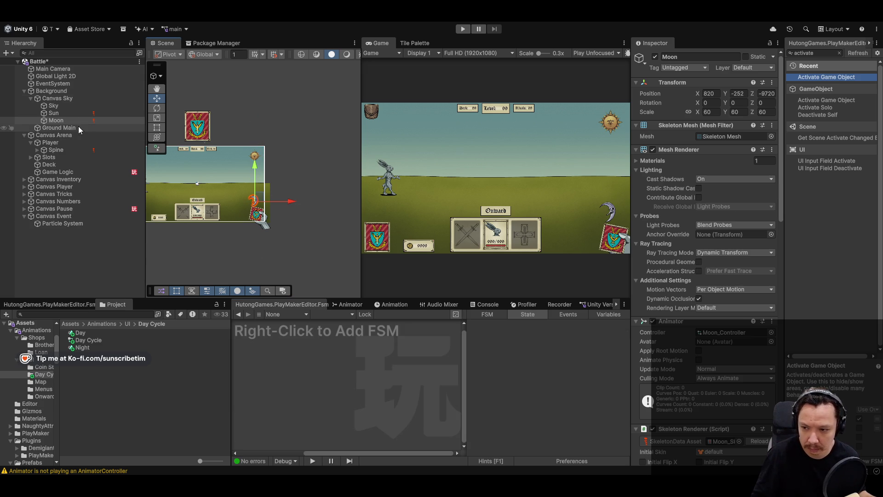
shift+click(77, 112)
click(767, 93)
text(0)
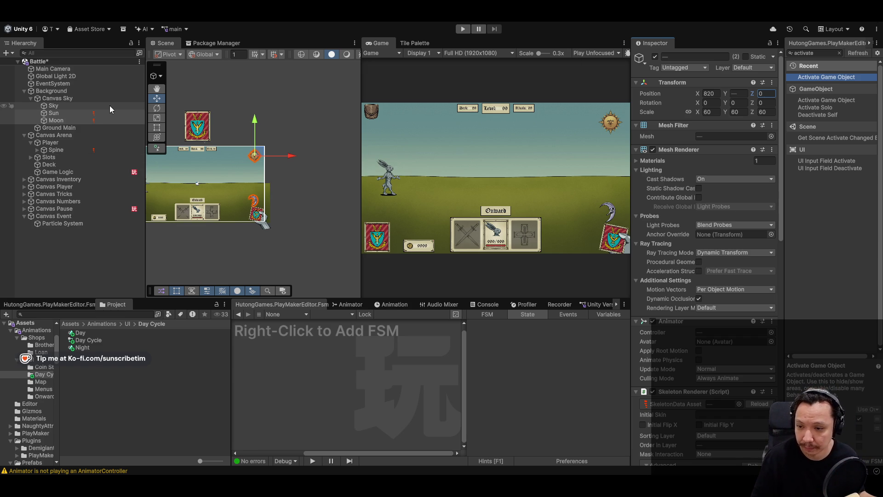
click(52, 113)
shift+click(51, 120)
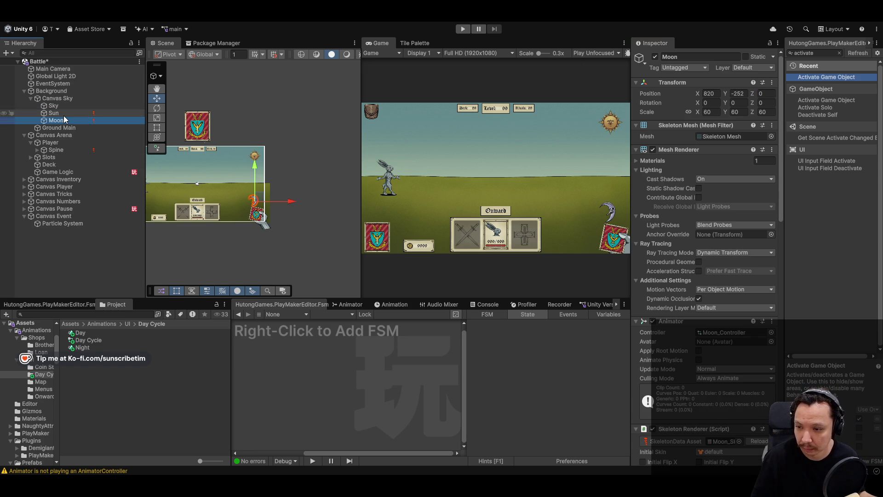
scroll(741, 345, down, 20)
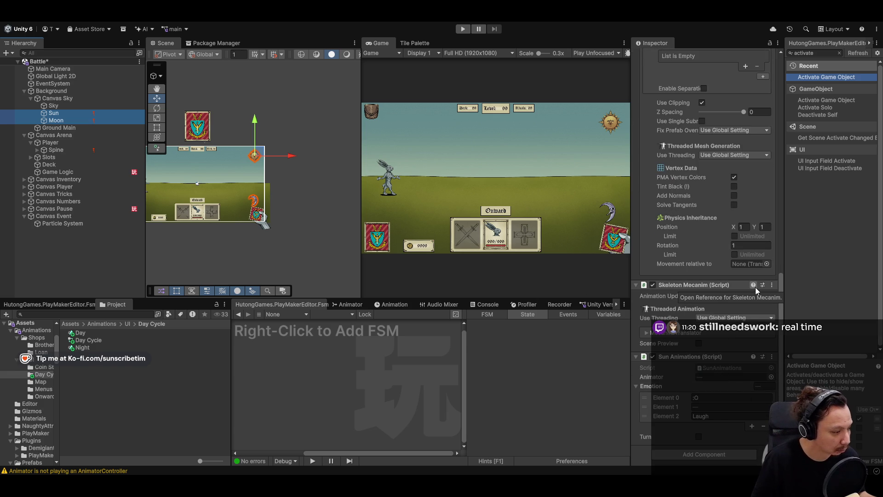
Check the Sun's renderer settings, then set the Moon's Order in Layer to -9
click(53, 113)
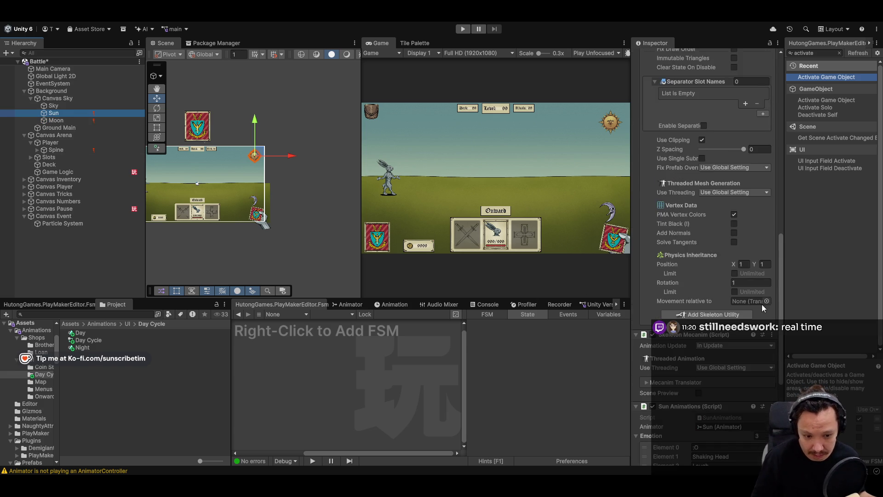
scroll(736, 299, down, 5)
click(706, 293)
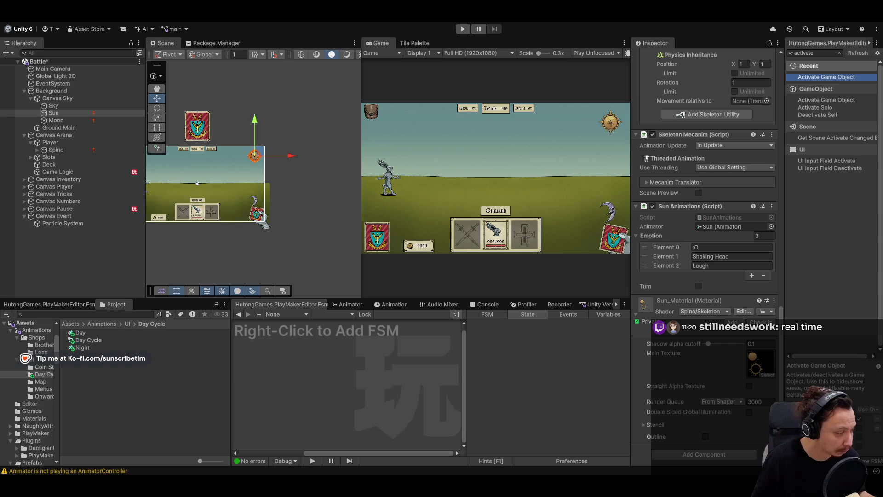
key(alt+Tab)
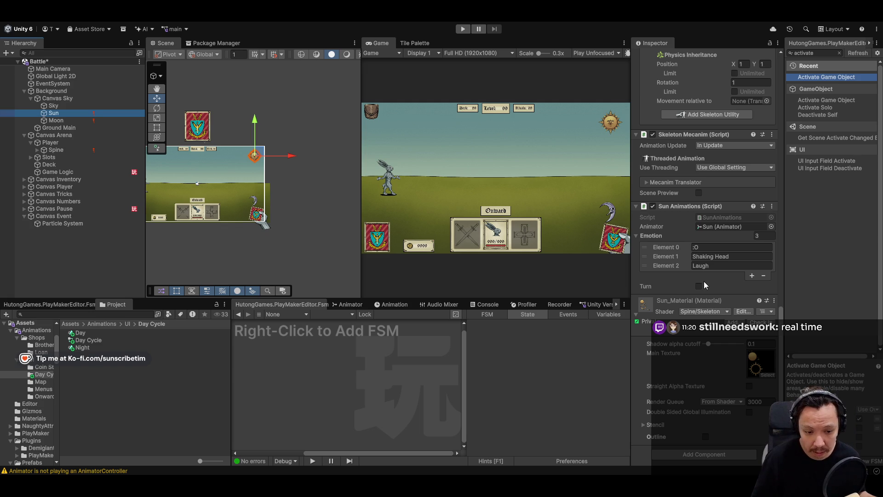
scroll(704, 286, up, 10)
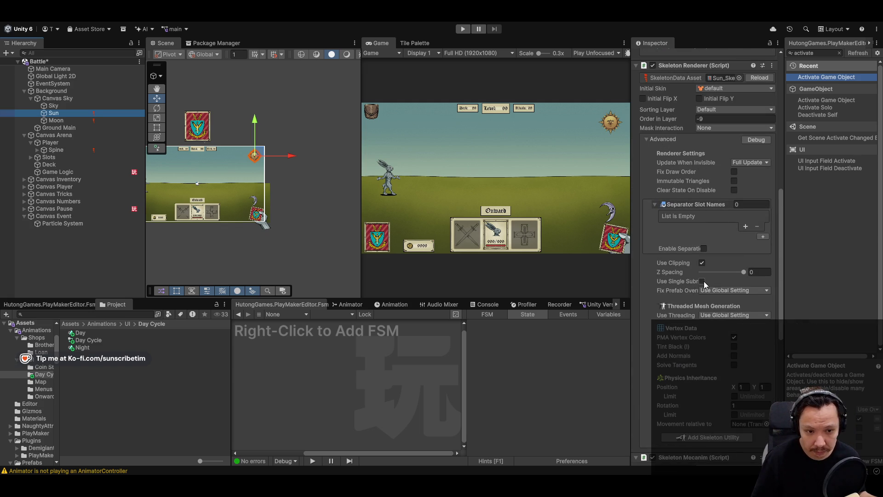
click(55, 120)
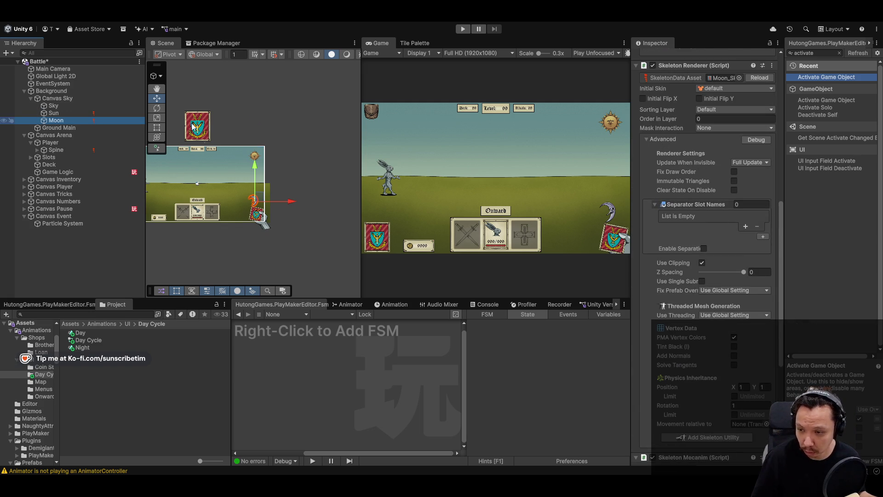
click(727, 142)
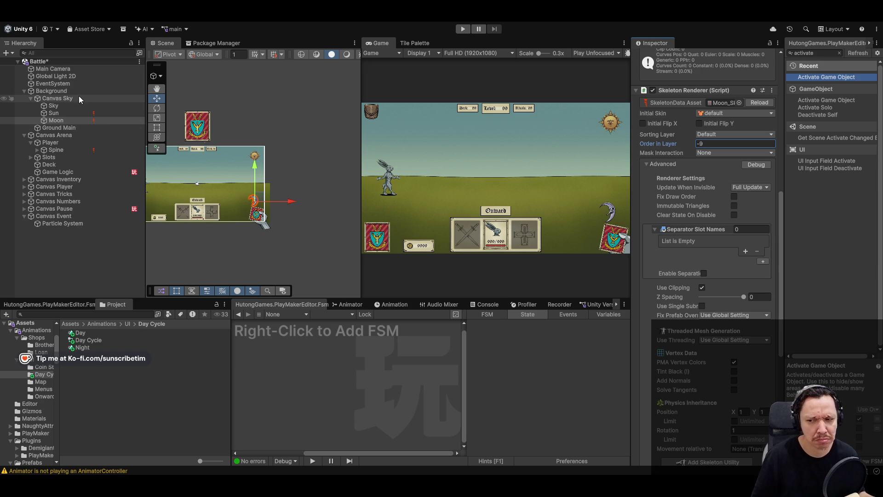
Set Ground Main's Order in Layer to -8
click(71, 128)
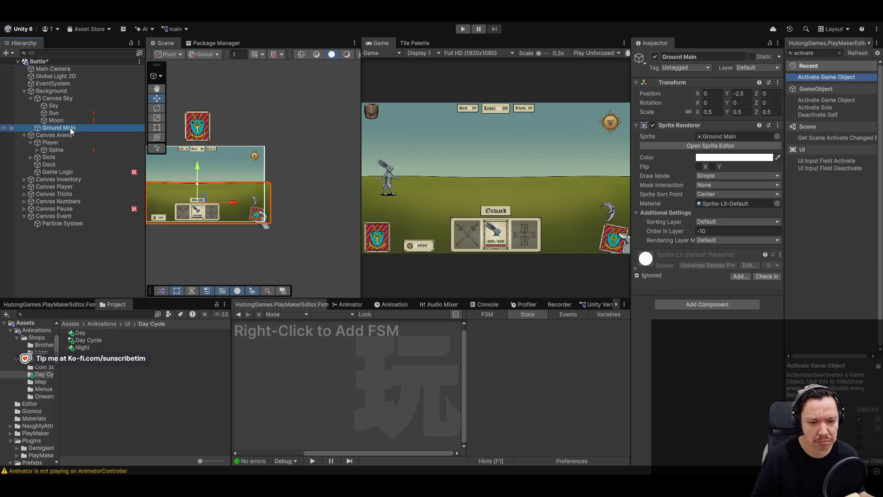
click(715, 232)
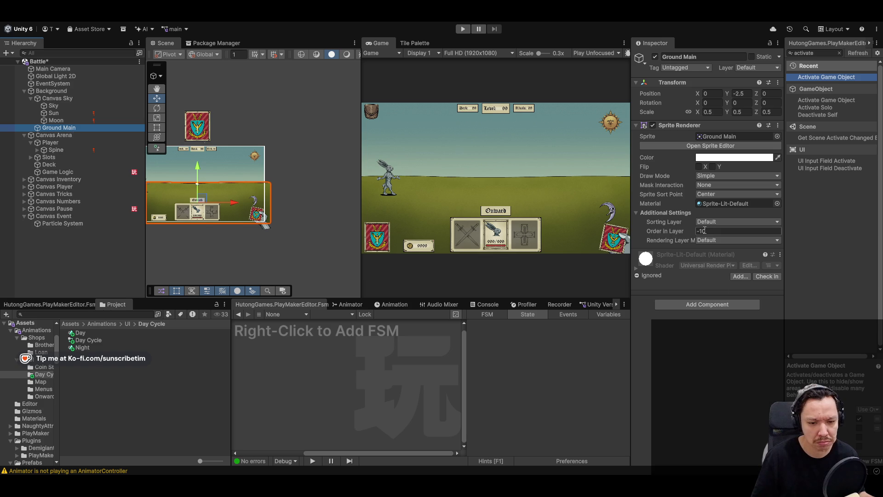
text(8)
click(76, 119)
shift+click(79, 115)
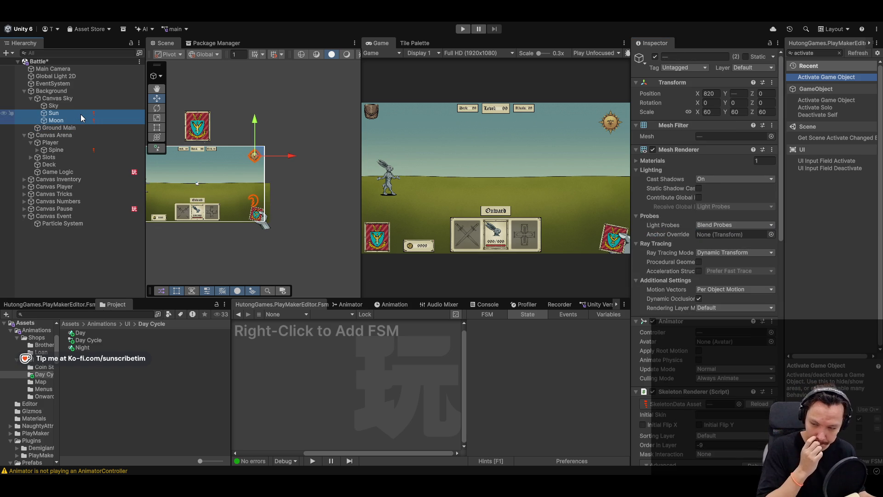
Create an empty child named Celestial under Canvas Sky
click(76, 98)
right_click(76, 98)
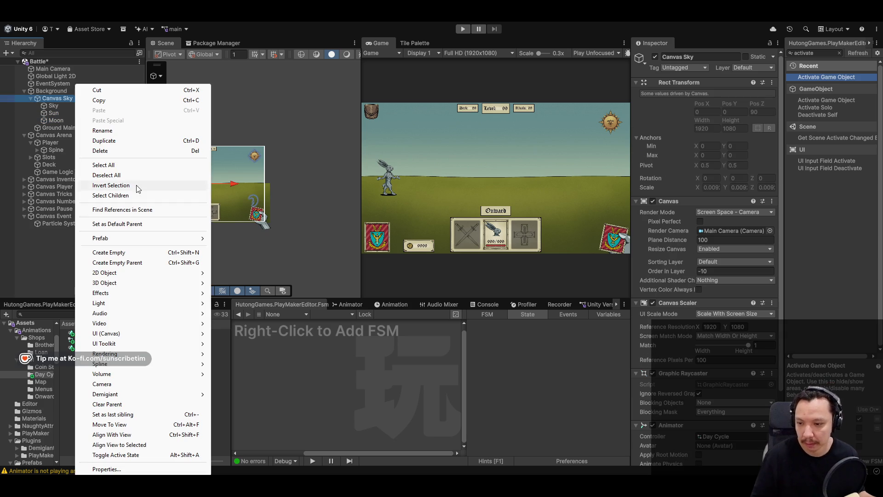
click(109, 252)
text(C)
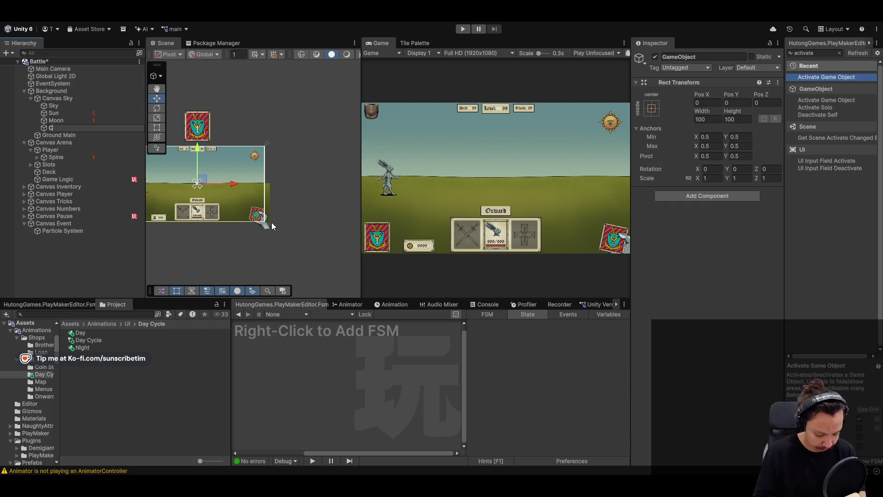
text(elestial)
key(Return)
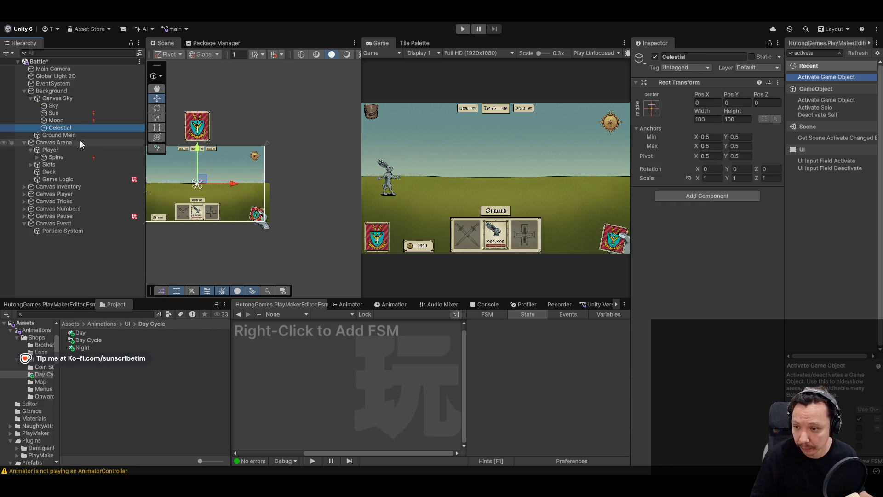
Parent the Sun and Moon under Celestial and check its position against Ground Main
click(54, 113)
shift+click(56, 120)
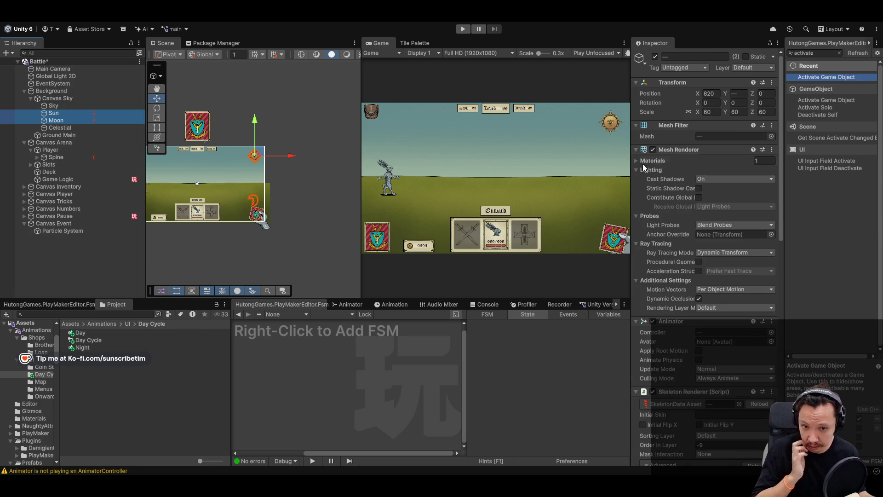
drag(61, 119, 59, 127)
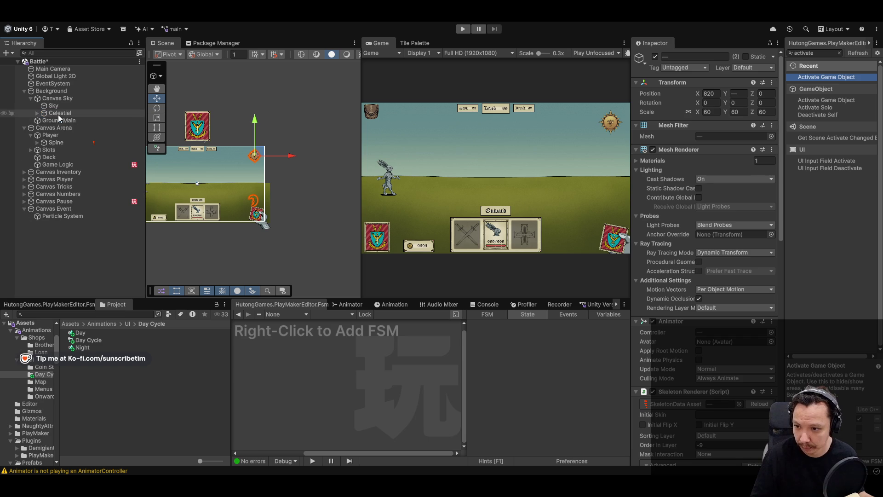
click(60, 112)
click(711, 103)
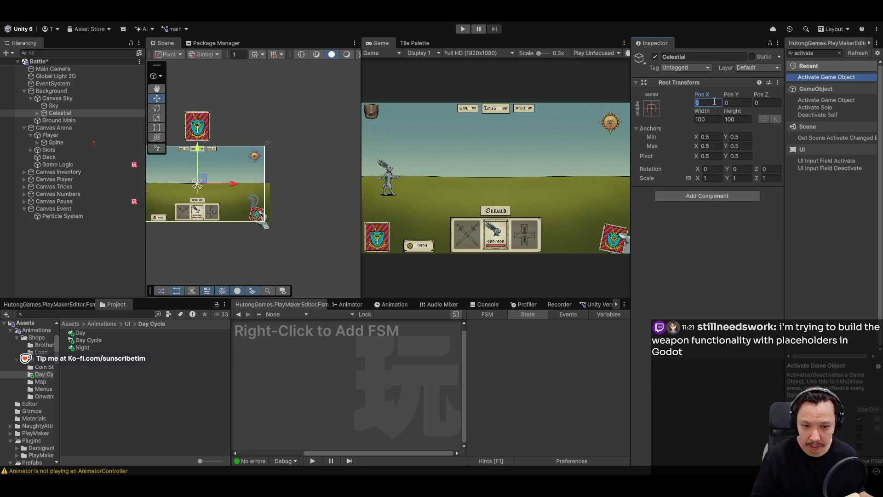
click(58, 120)
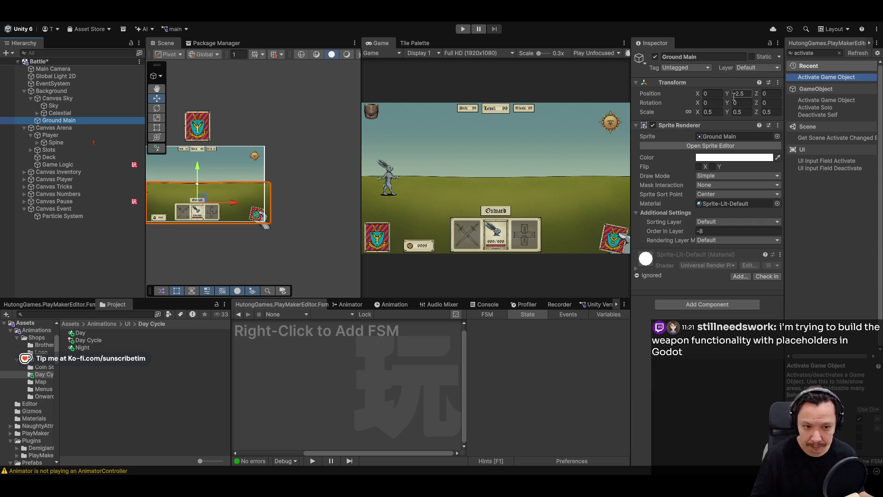
click(751, 93)
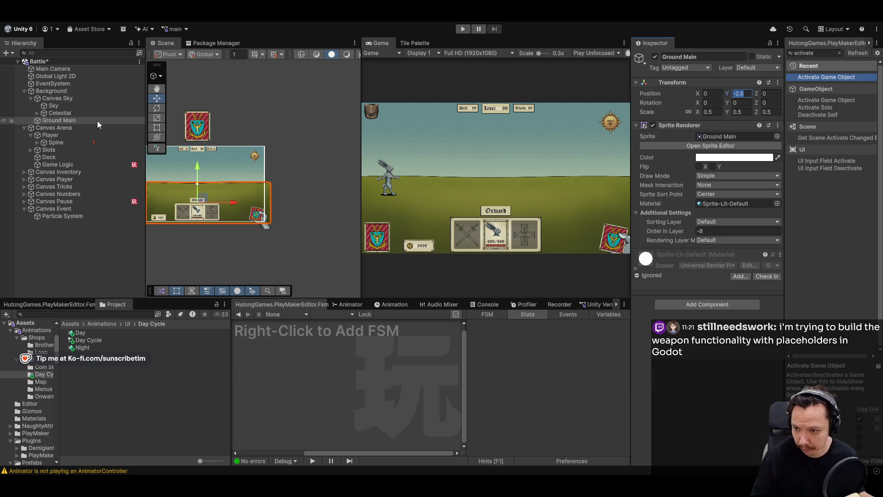
click(59, 113)
click(36, 113)
Set both Sun and Moon Position X and Y to 0
click(60, 120)
shift+click(62, 128)
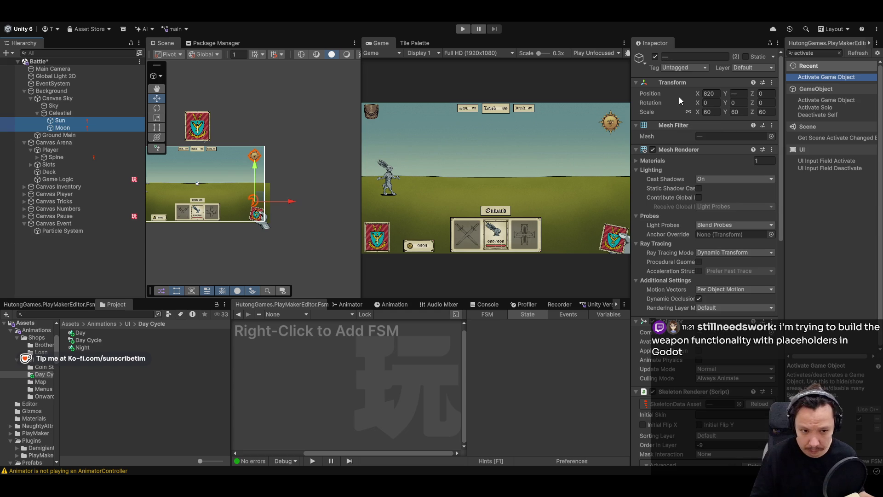
click(718, 94)
text(0)
key(Tab)
text(0)
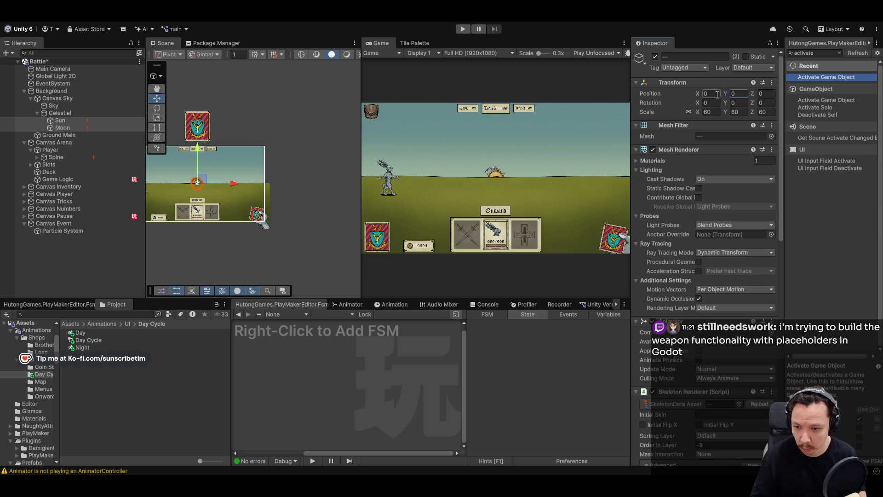
click(60, 120)
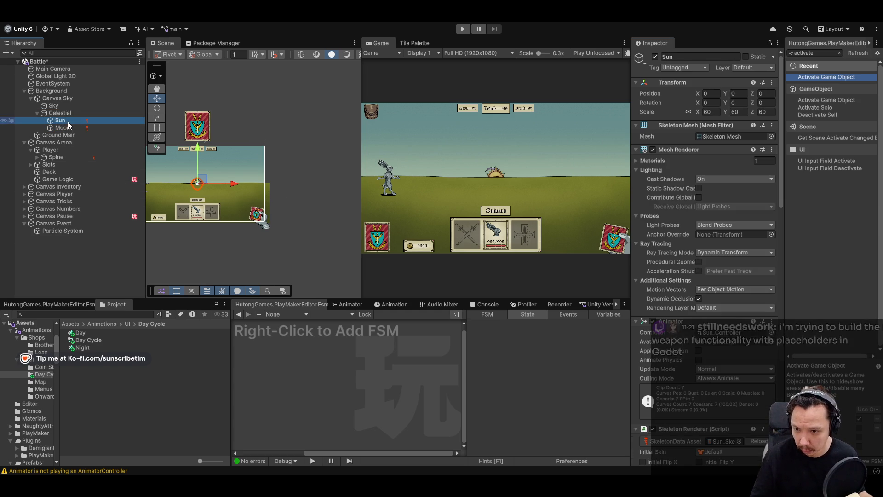
Set the Sun to Y 400, adjust the Moon's Y, and test-rotate the Celestial pivot
drag(198, 140, 198, 115)
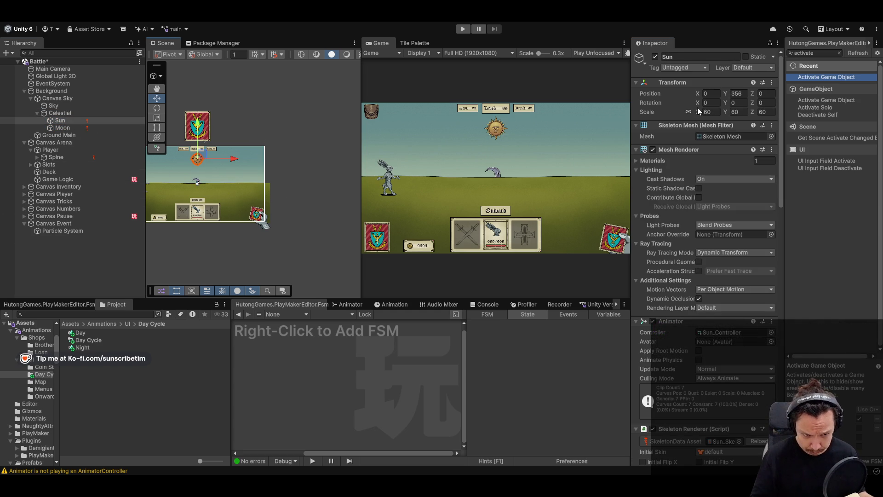
text(400)
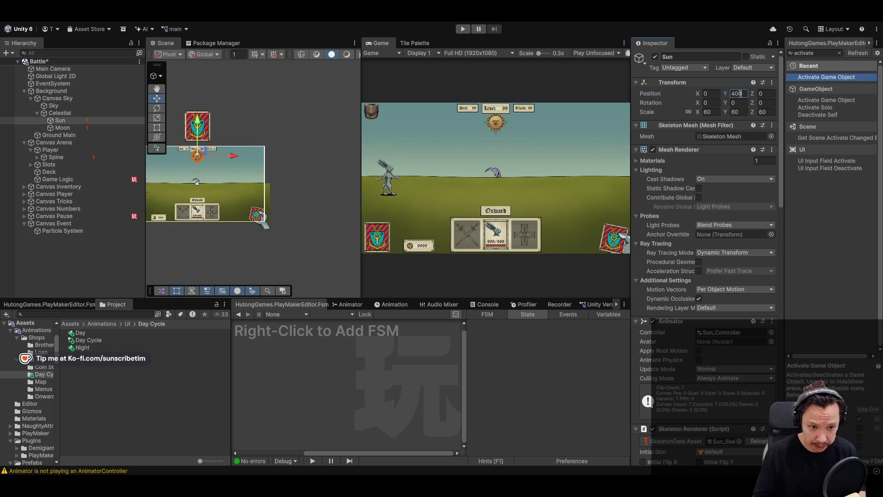
click(62, 127)
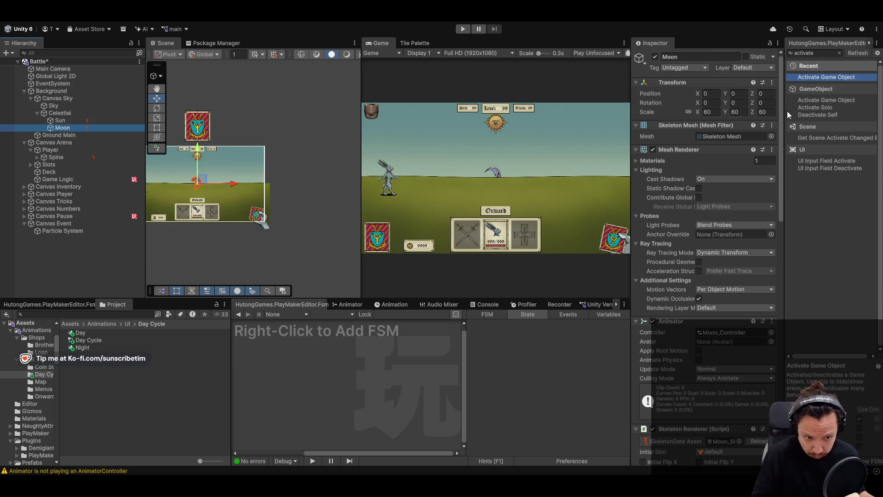
click(734, 93)
text(00)
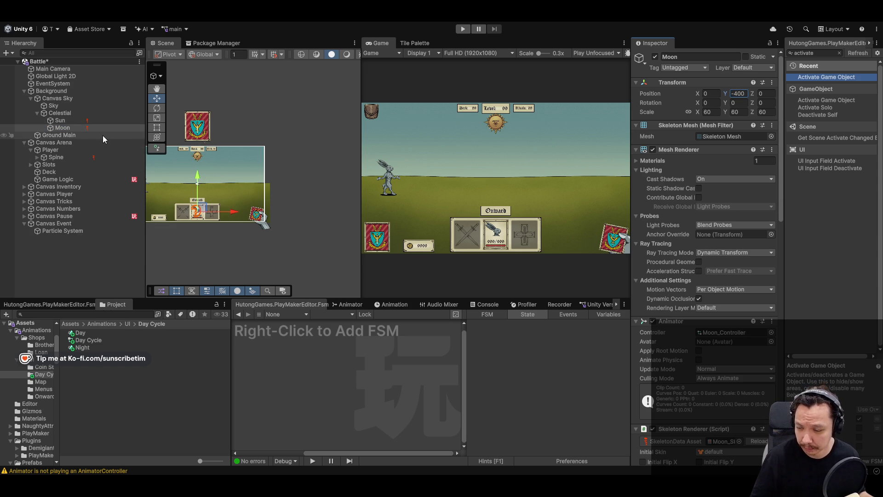
click(81, 114)
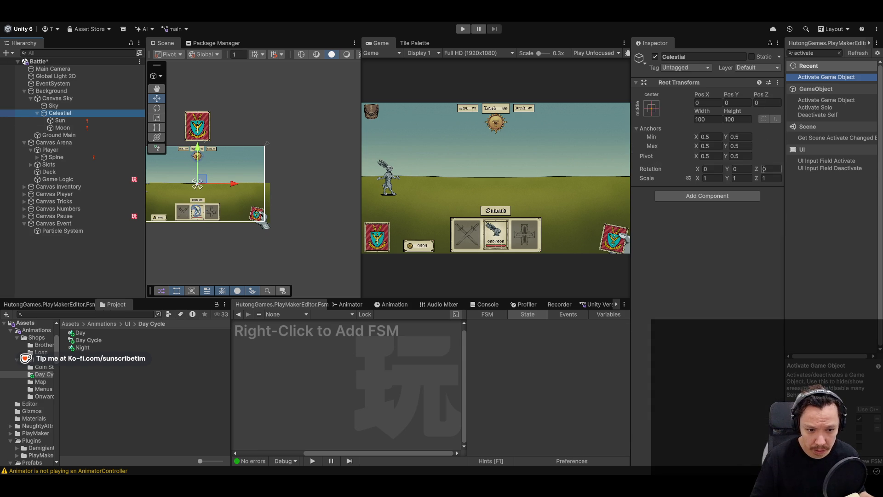
drag(760, 171, 869, 123)
Add an Ignore Rotation component to Sun and Moon, then run the game with Celestial selected
click(60, 121)
shift+click(63, 128)
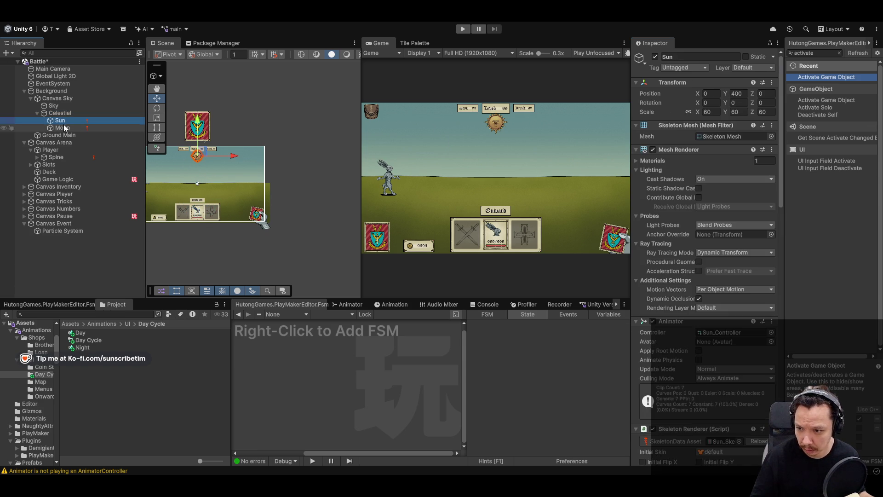
scroll(701, 231, down, 15)
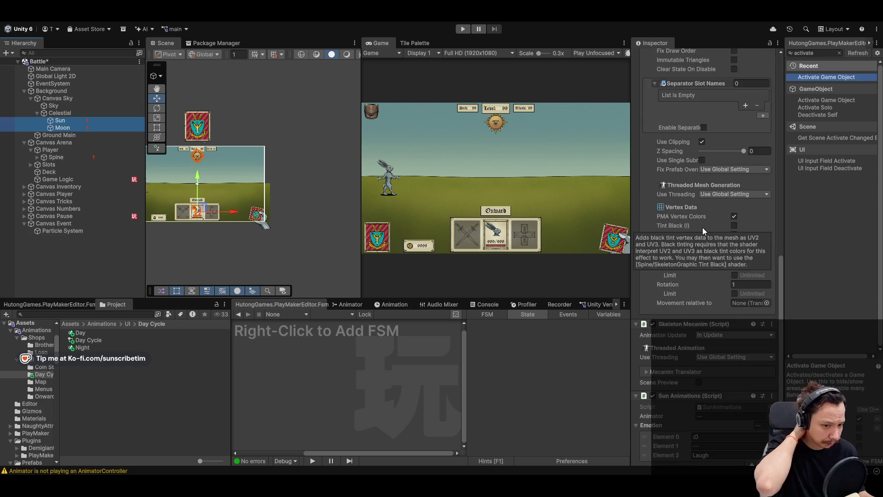
scroll(717, 270, down, 2)
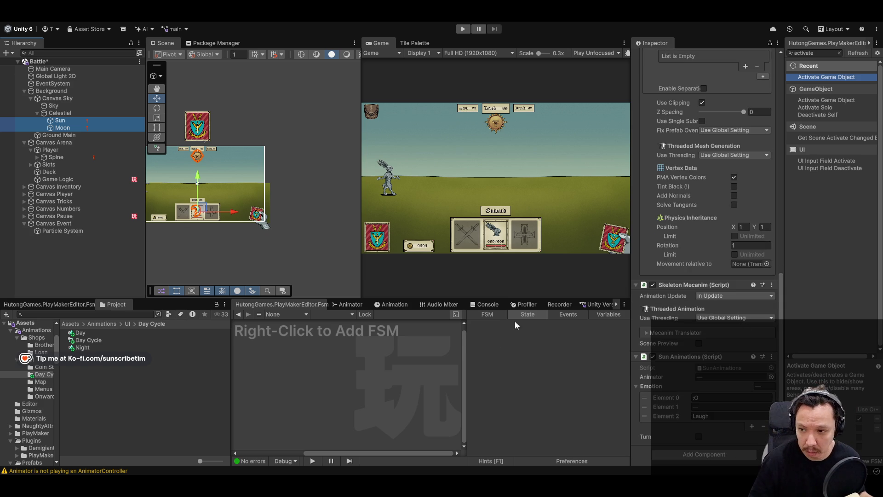
click(702, 456)
text(rot)
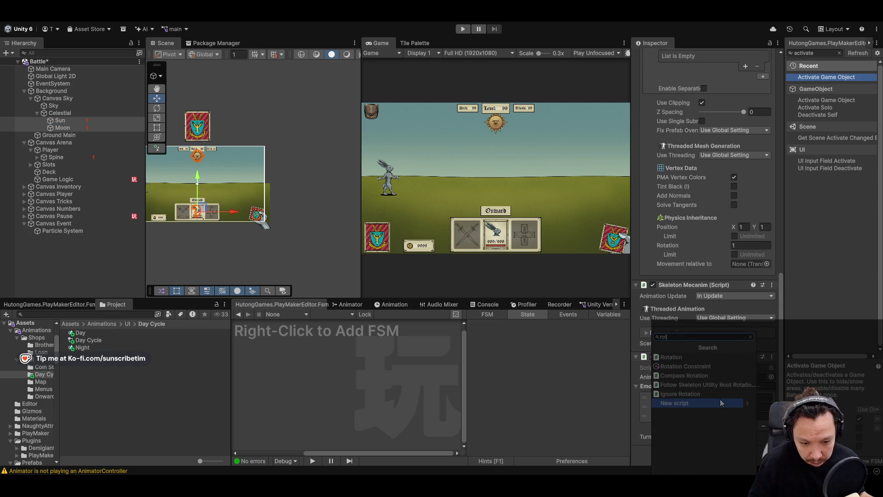
click(700, 393)
key(ctrl+s)
click(106, 115)
click(462, 29)
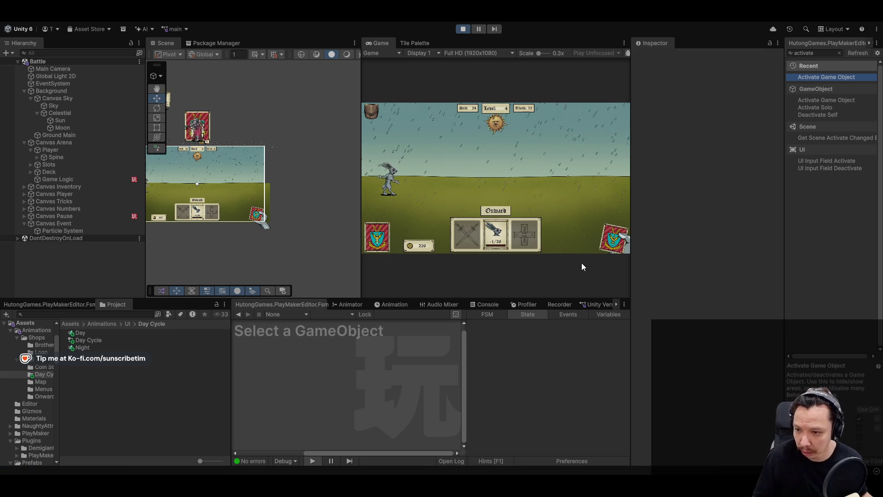
In play mode, set Celestial Rotation Z to -180 and 0 to compare sun and moon, then stop
click(62, 113)
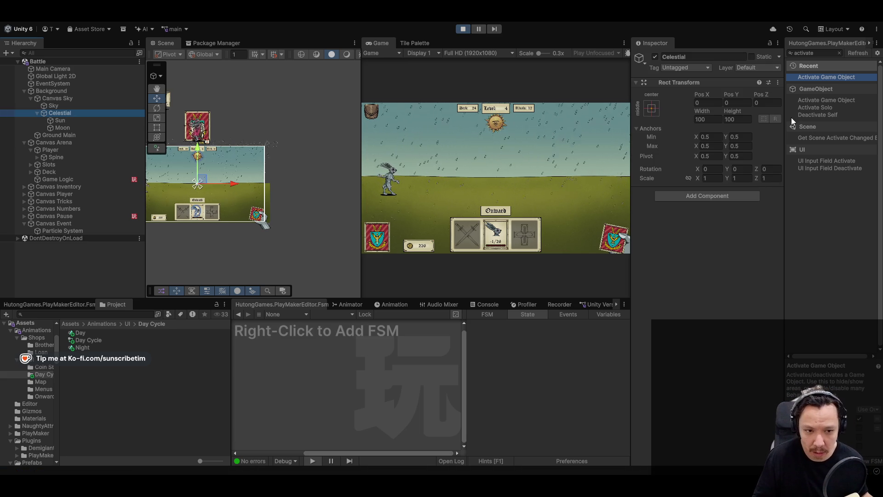
mouse_move(757, 169)
mouse_down()
mouse_move(321, 164)
mouse_move(880, 160)
mouse_move(456, 175)
mouse_up()
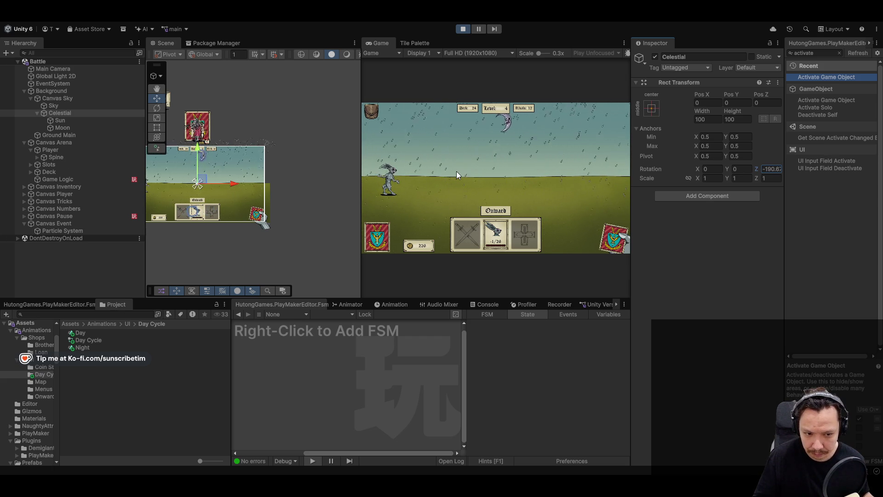
click(765, 169)
text(-180)
key(ctrl+a)
text(0)
key(BackSpace)
text(-180)
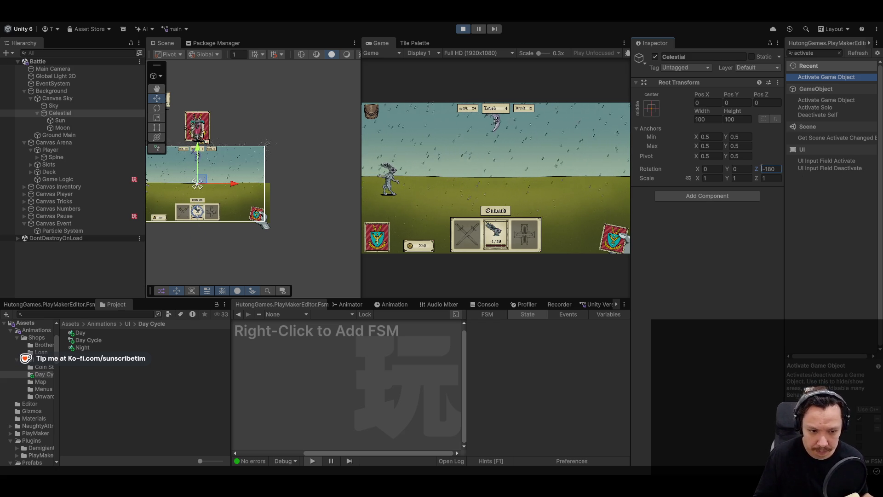
drag(755, 173, 697, 146)
key(ctrl+z)
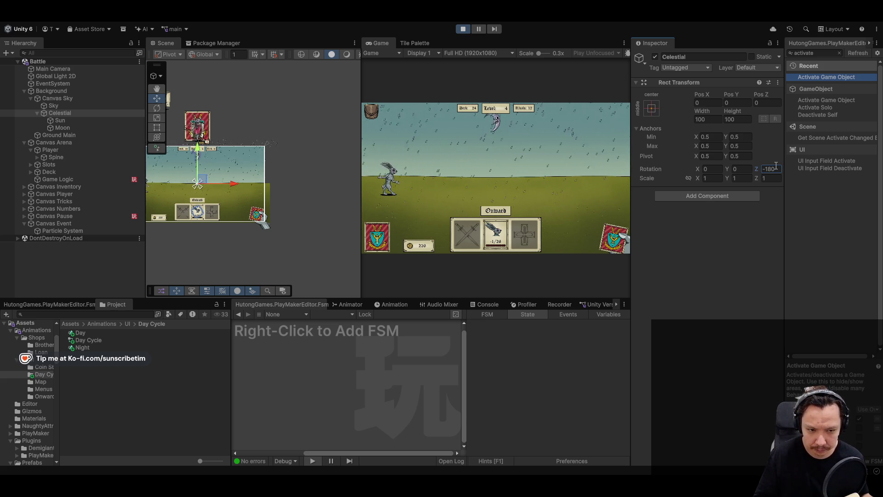
click(462, 28)
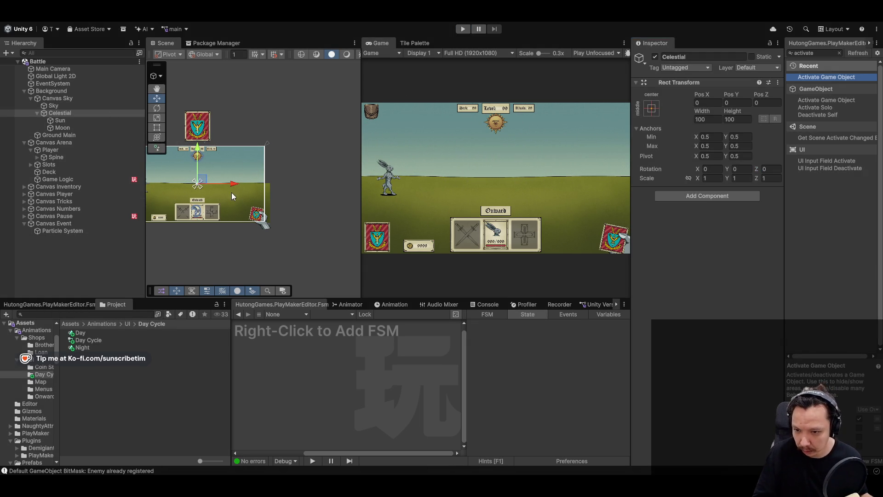
Move Celestial to Pos X 800 and open the Night clip in the Animation window
drag(232, 185, 291, 189)
click(707, 102)
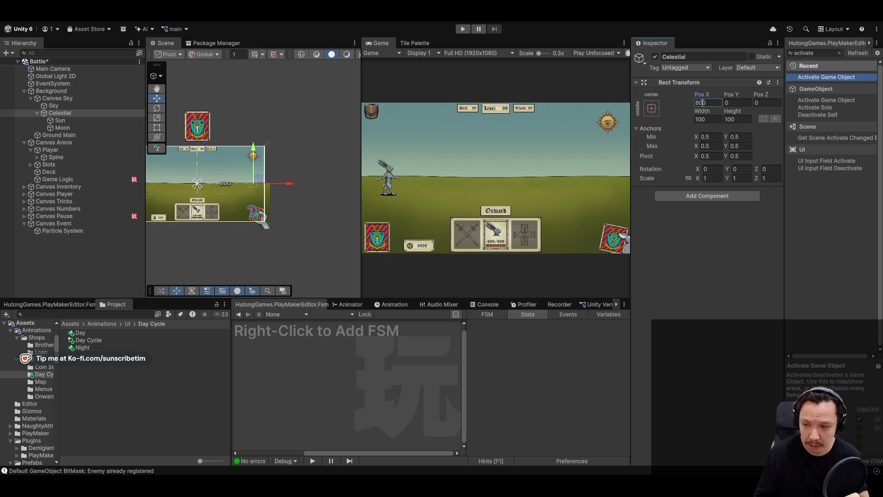
click(36, 113)
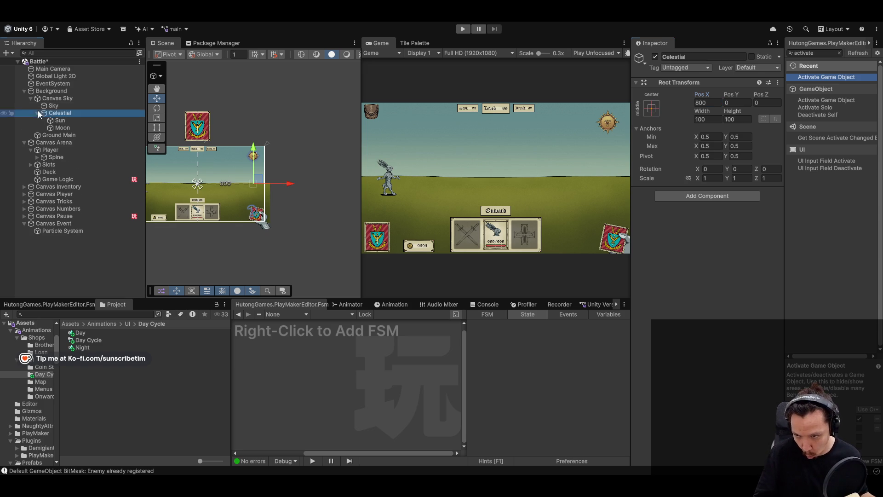
click(58, 98)
click(484, 303)
click(395, 305)
mouse_move(392, 316)
mouse_down()
mouse_move(529, 321)
mouse_move(387, 316)
mouse_up()
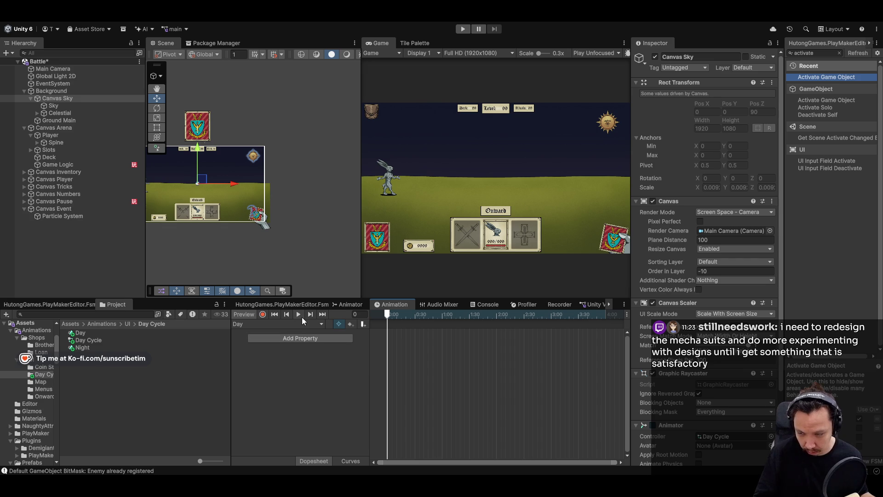
click(276, 324)
click(255, 344)
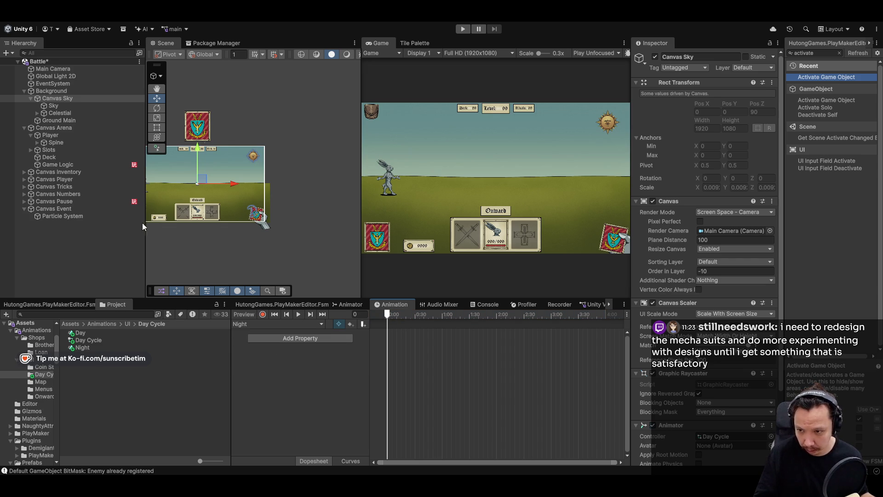
Record Celestial Rotation Z keys: 0 at the clip start and -180 at frame 181
click(82, 115)
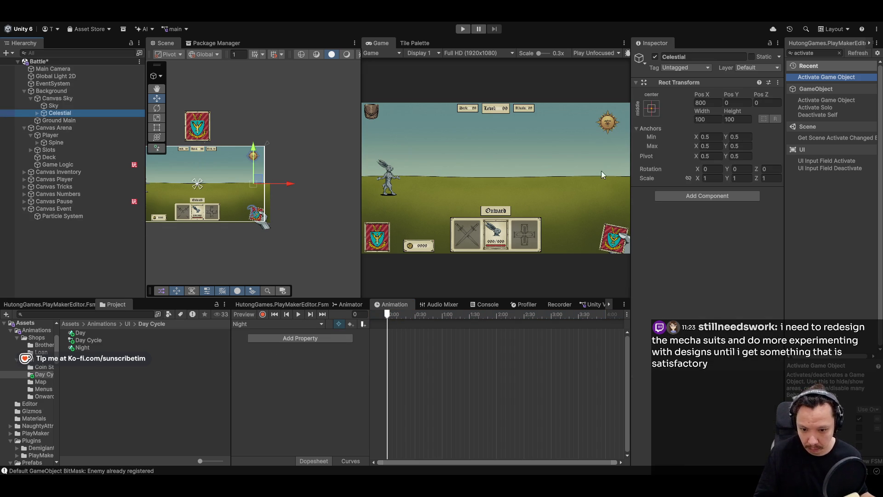
click(263, 314)
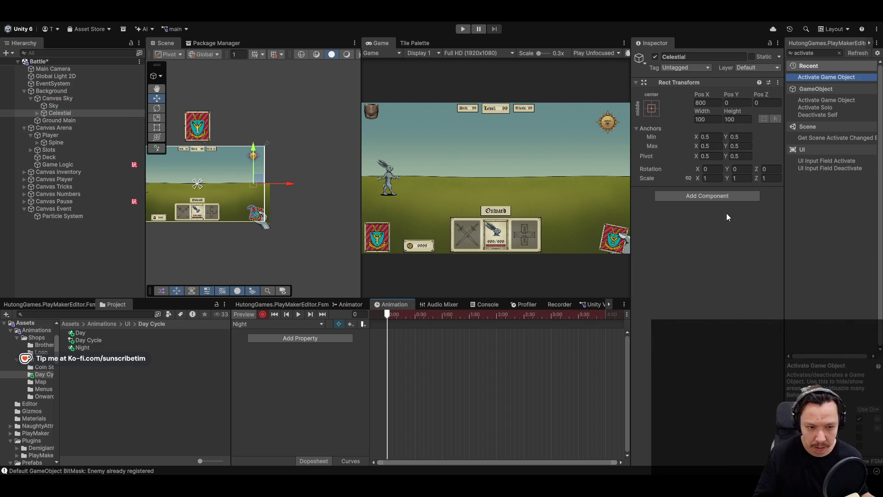
click(770, 168)
text(1)
text(0)
click(606, 316)
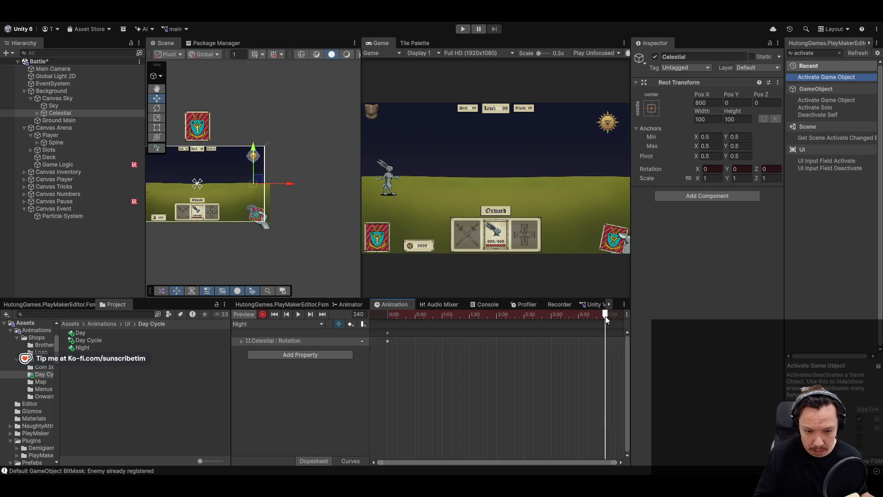
drag(605, 316, 606, 316)
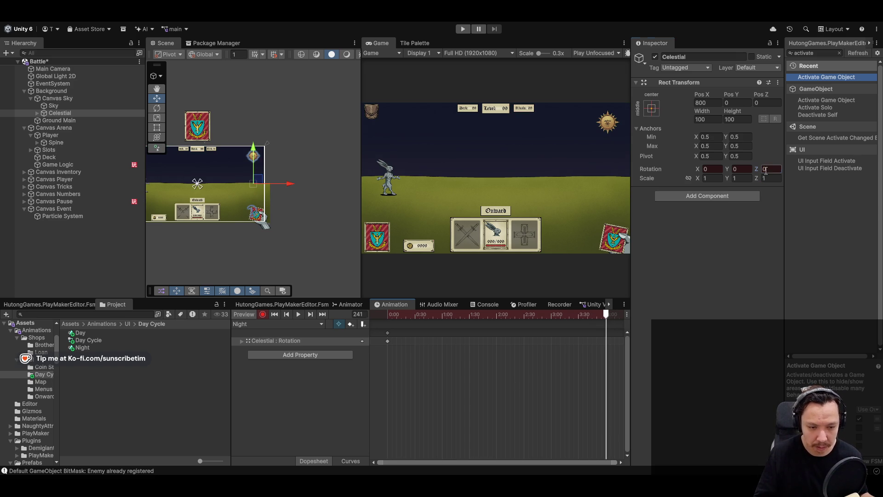
click(553, 317)
drag(553, 314, 552, 314)
click(771, 170)
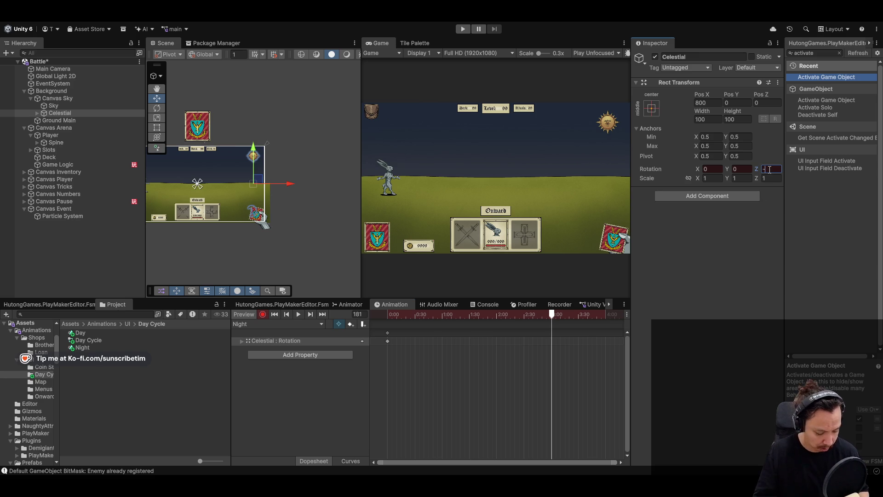
text(-180)
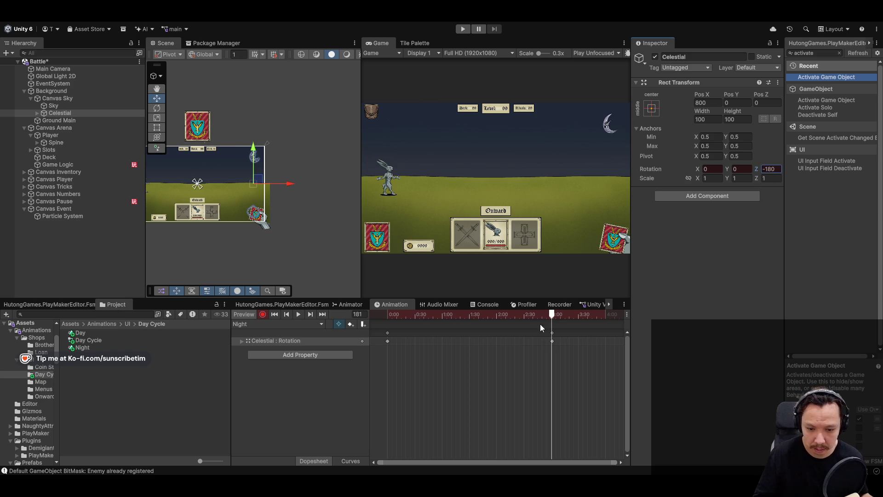
Preview the rotation and shift the -180 key later to about 3:32
click(275, 314)
mouse_move(388, 329)
mouse_down()
mouse_move(585, 328)
mouse_move(301, 341)
mouse_move(615, 329)
mouse_move(119, 358)
mouse_up()
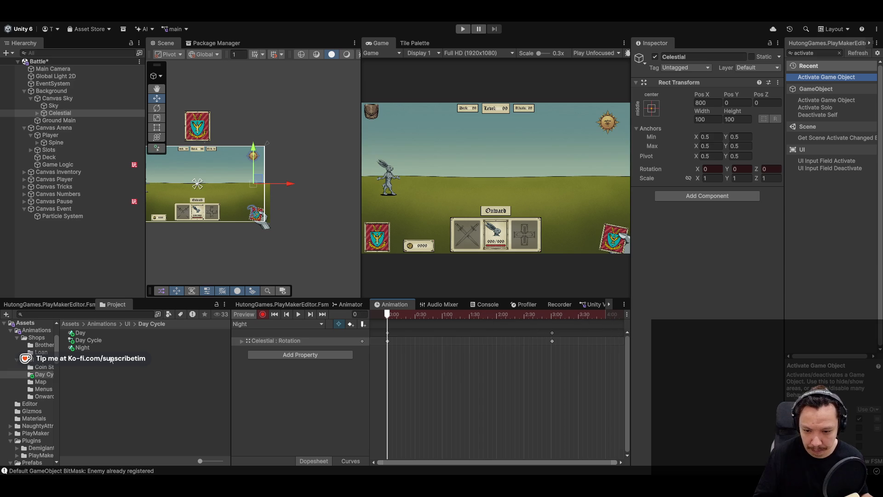
click(299, 314)
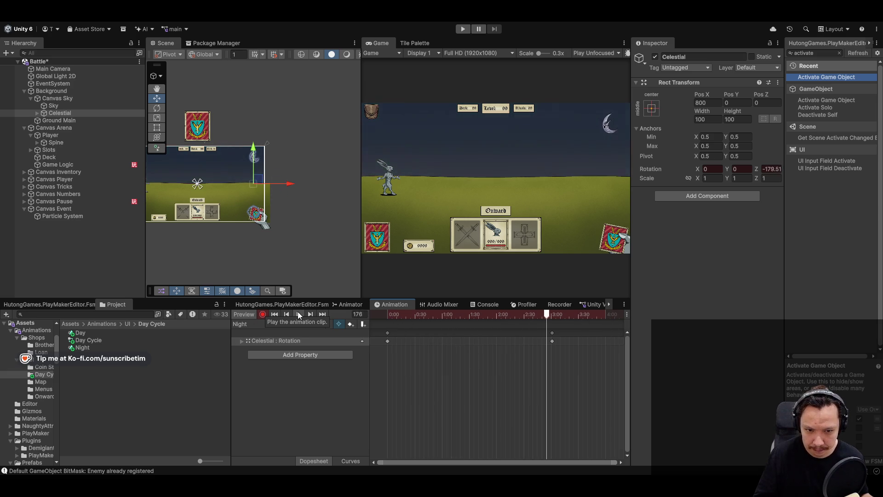
click(298, 314)
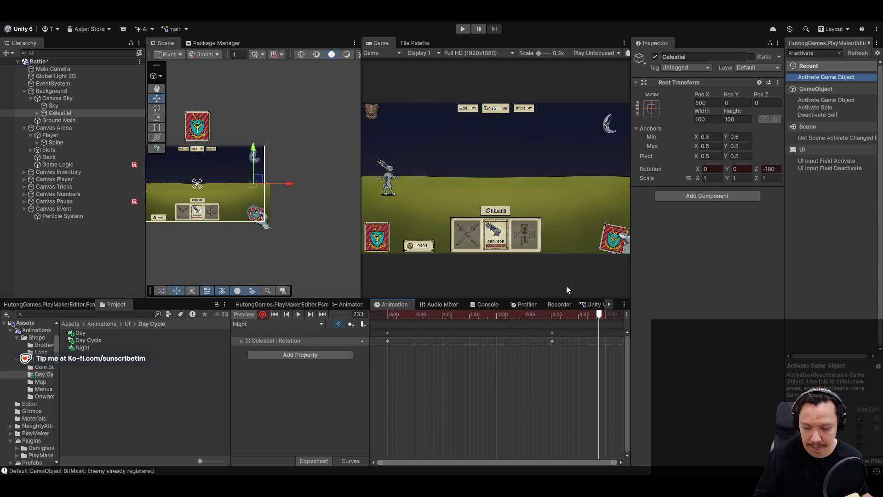
drag(555, 341, 497, 341)
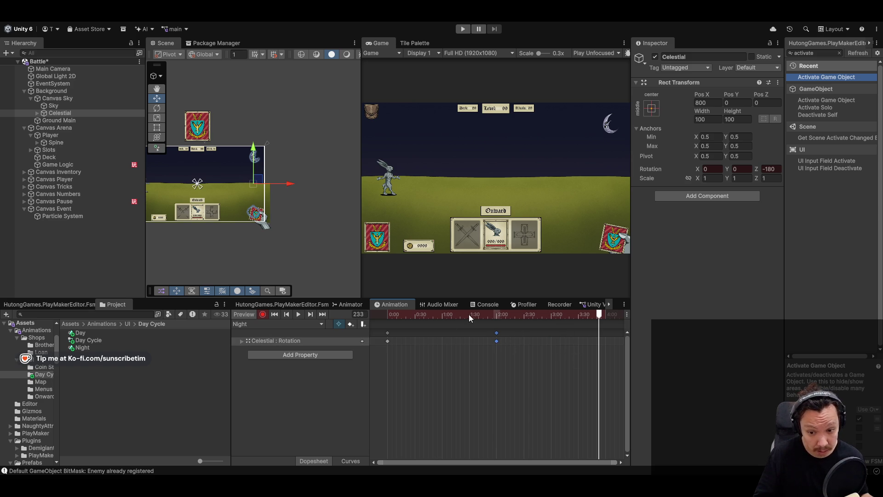
click(298, 314)
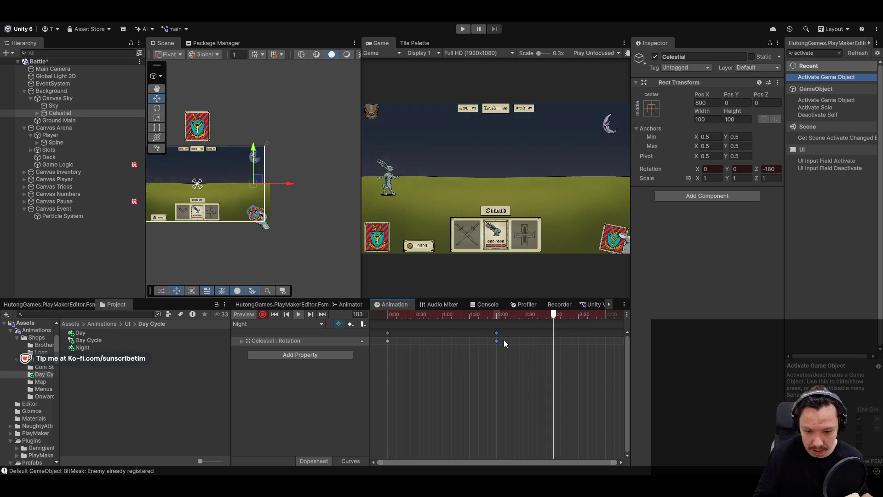
drag(496, 341, 553, 339)
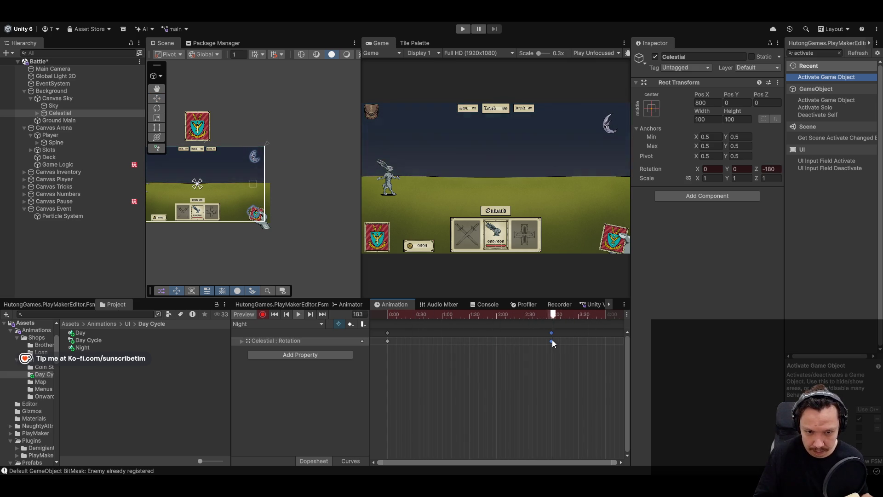
drag(552, 341, 578, 339)
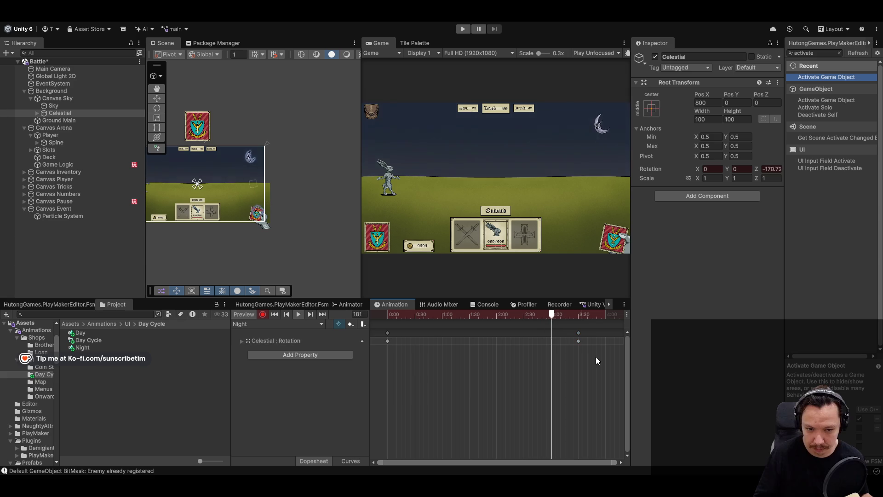
click(297, 316)
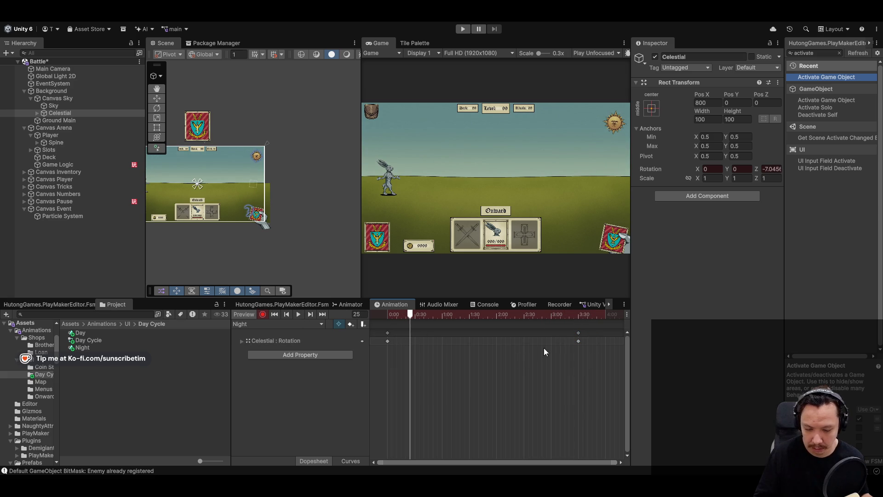
drag(572, 316, 579, 315)
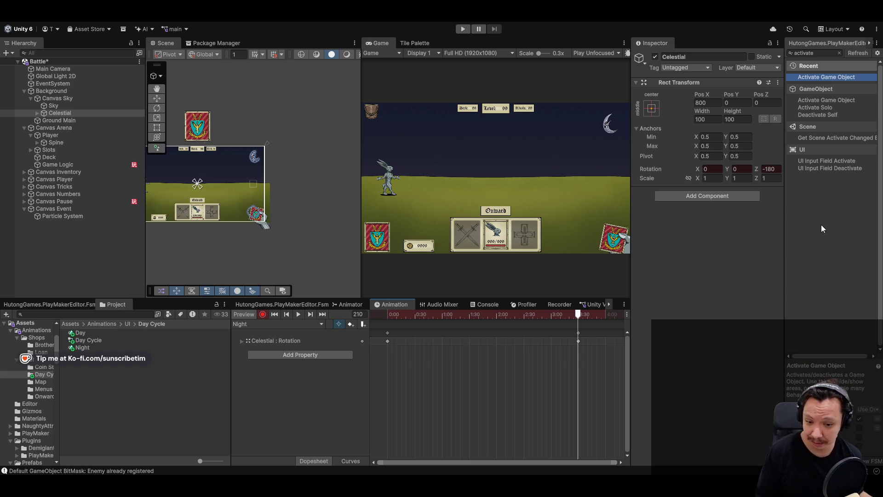
click(283, 324)
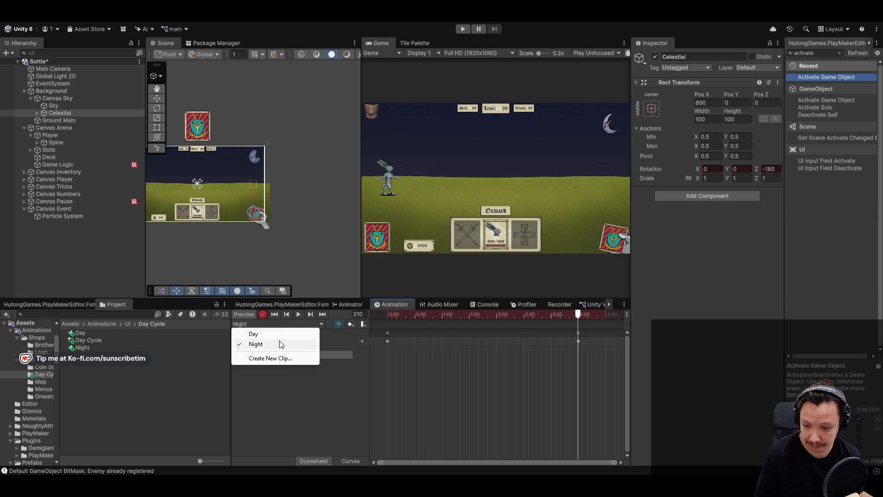
In the Day clip, key Celestial Rotation Z 0 at frame 209 and -180 at frame 0
click(253, 335)
click(580, 315)
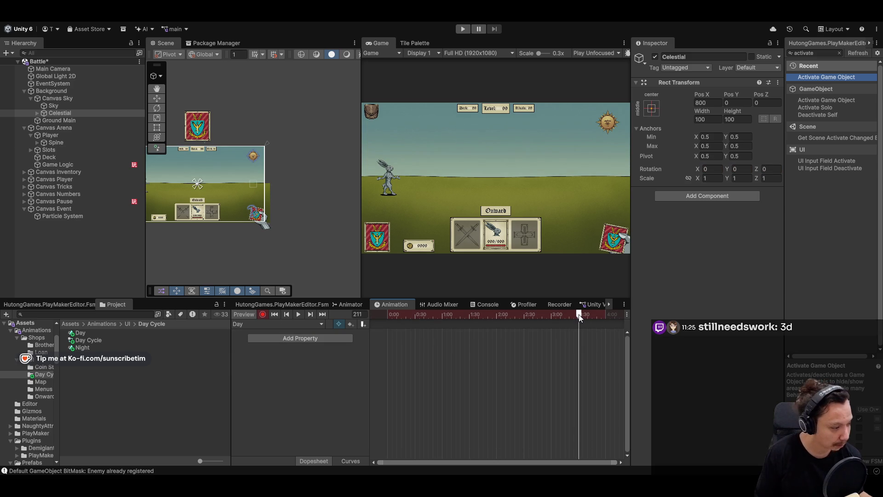
drag(580, 317, 578, 318)
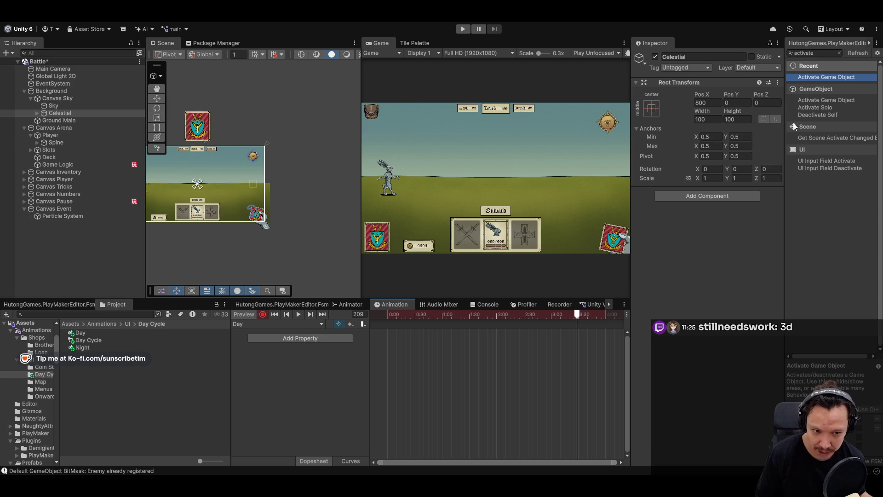
click(712, 169)
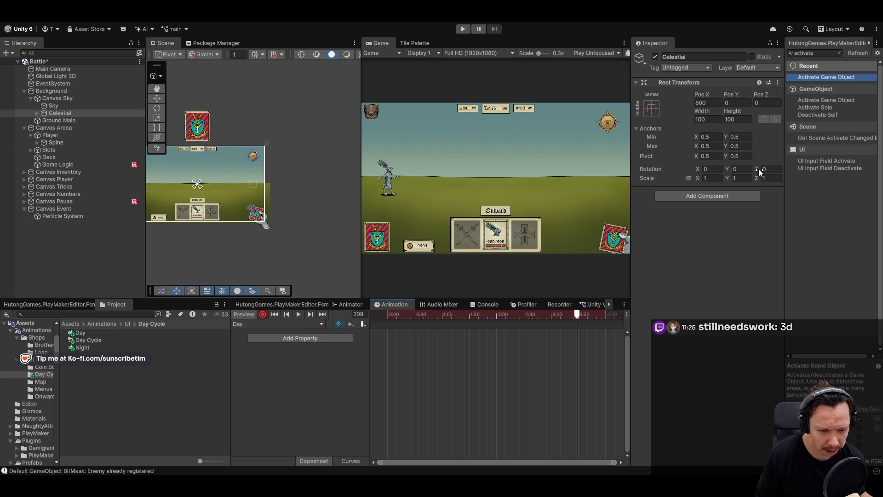
drag(760, 173, 750, 173)
click(777, 170)
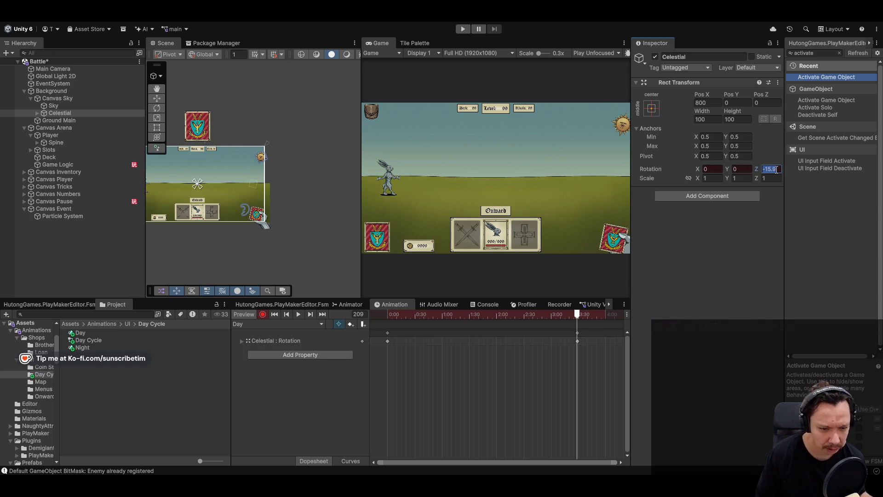
text(0)
key(Return)
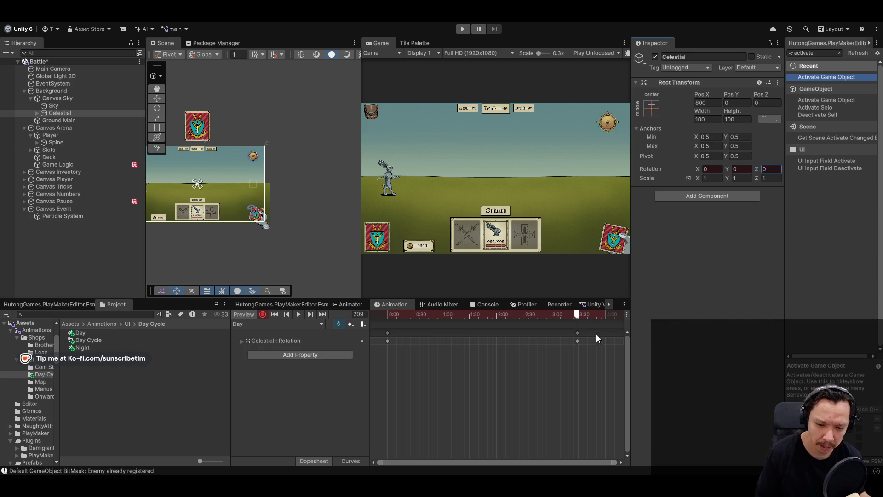
drag(579, 317, 367, 326)
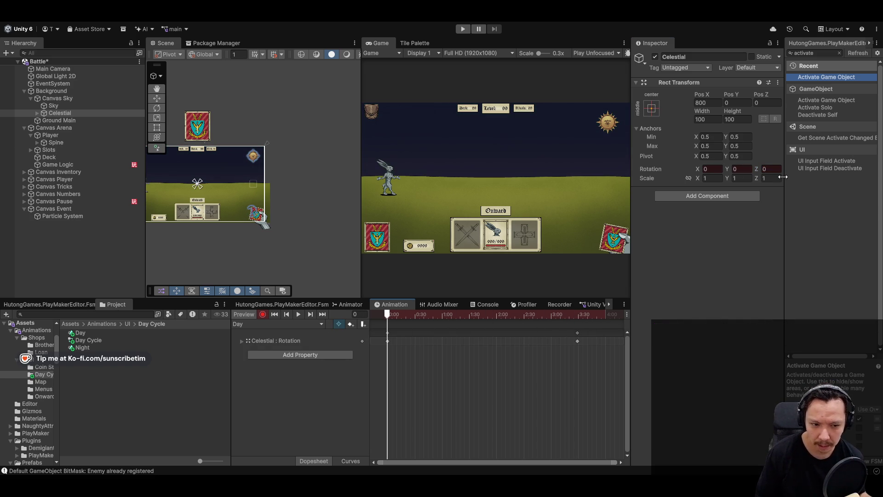
text(-180)
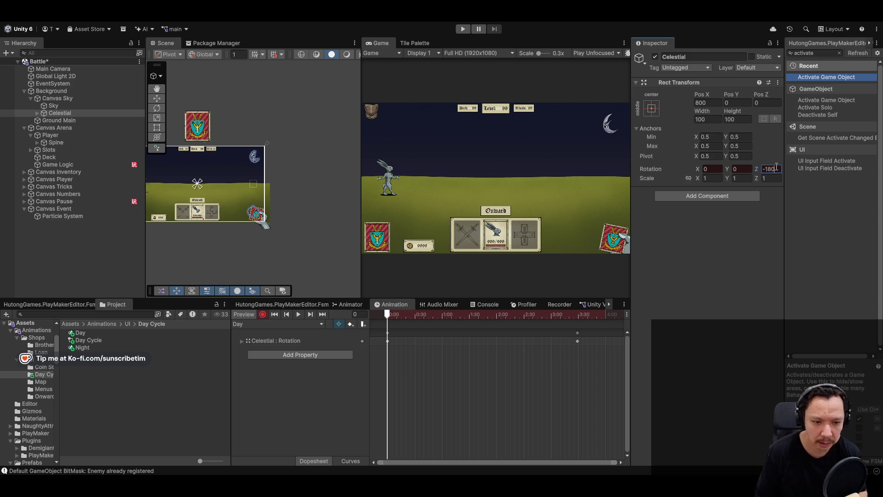
mouse_move(409, 315)
mouse_down()
mouse_move(602, 319)
mouse_move(380, 324)
mouse_move(584, 331)
mouse_move(383, 338)
mouse_move(593, 347)
mouse_move(578, 349)
mouse_up()
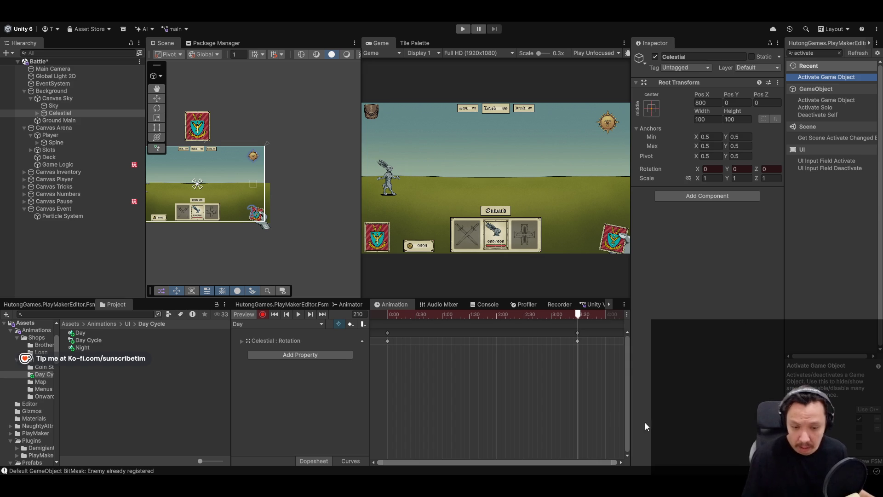
click(576, 315)
mouse_move(554, 317)
mouse_down()
mouse_move(366, 330)
mouse_move(594, 324)
mouse_move(579, 323)
mouse_up()
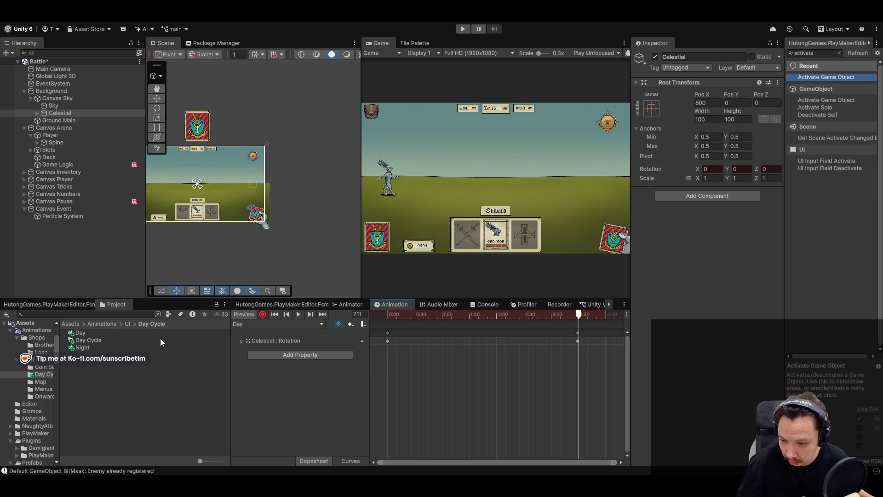
Browse to Assets > Scripts > SO and open GameData.cs in Cursor
click(72, 324)
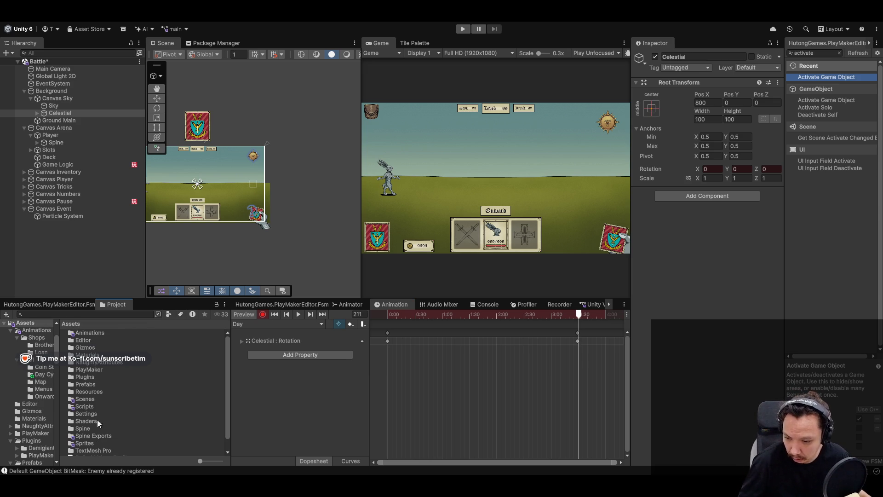
double_click(87, 399)
scroll(39, 334, up, 3)
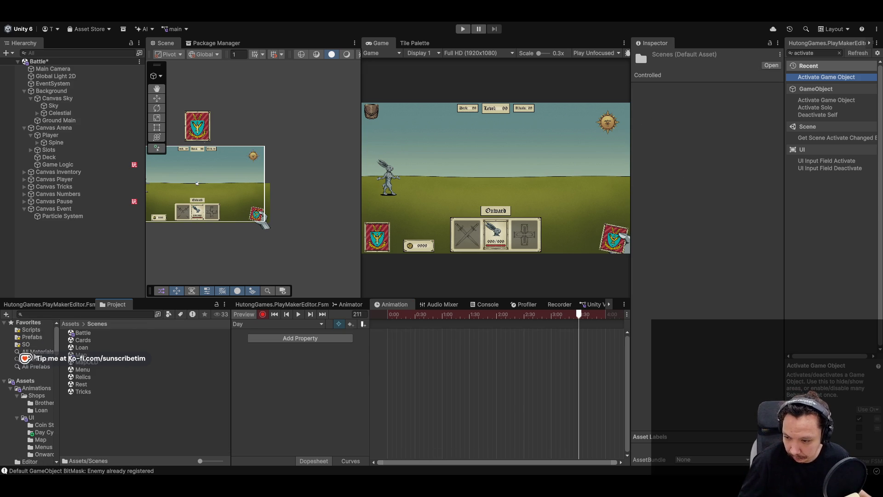
click(31, 330)
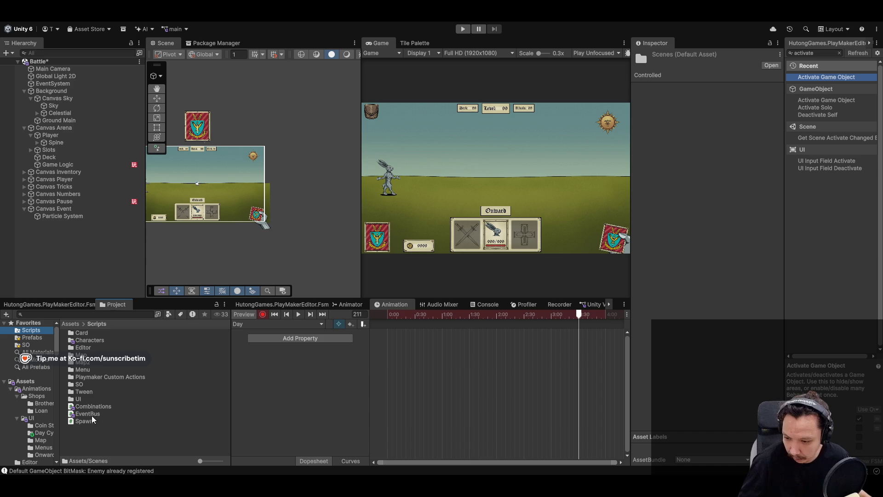
double_click(85, 385)
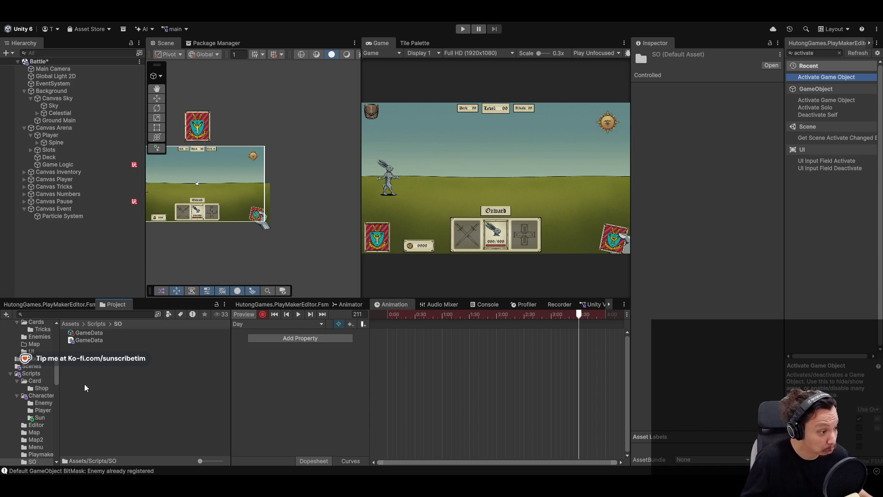
click(85, 343)
double_click(85, 346)
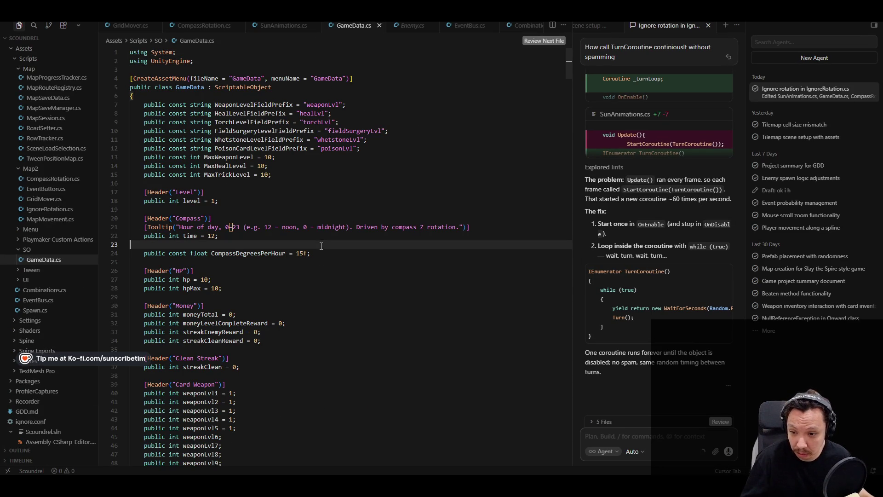
Change the GameData time field type from int to float and save the file
click(352, 226)
scroll(345, 276, down, 9)
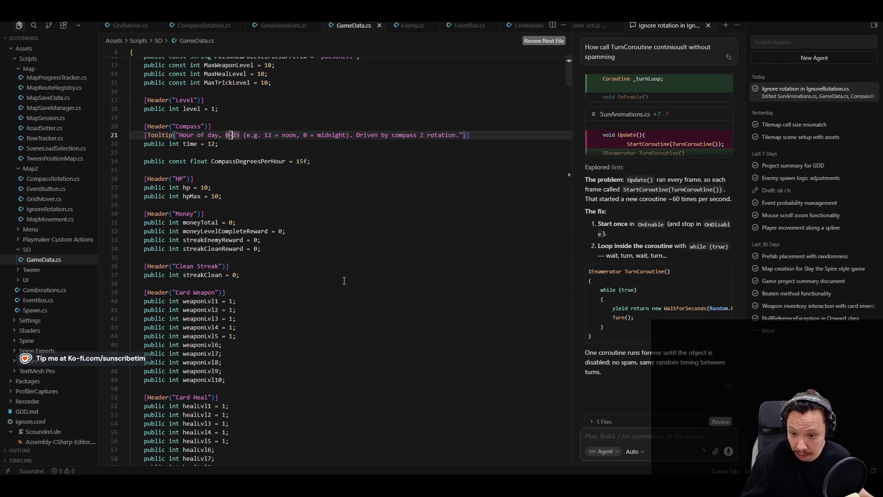
scroll(344, 280, down, 14)
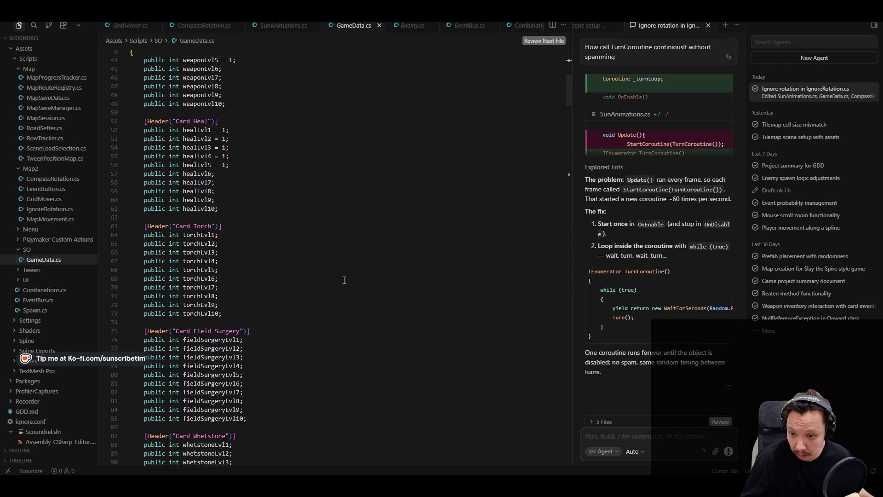
scroll(346, 277, up, 20)
click(346, 275)
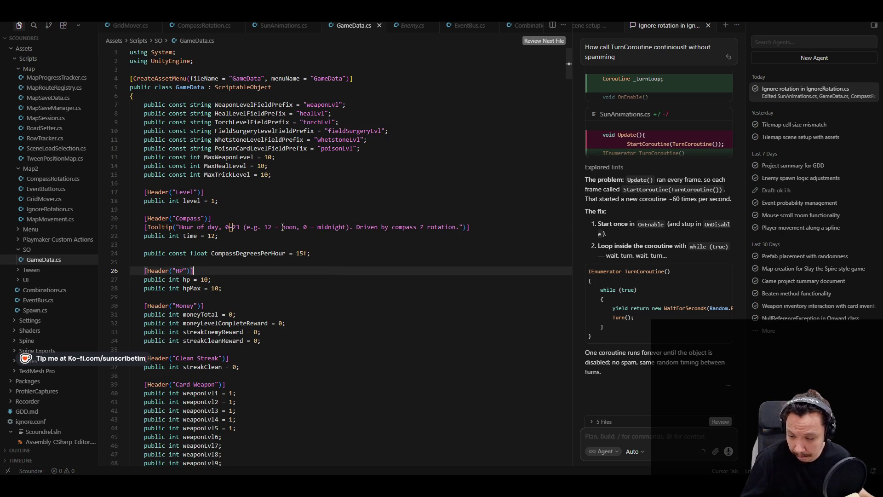
double_click(171, 237)
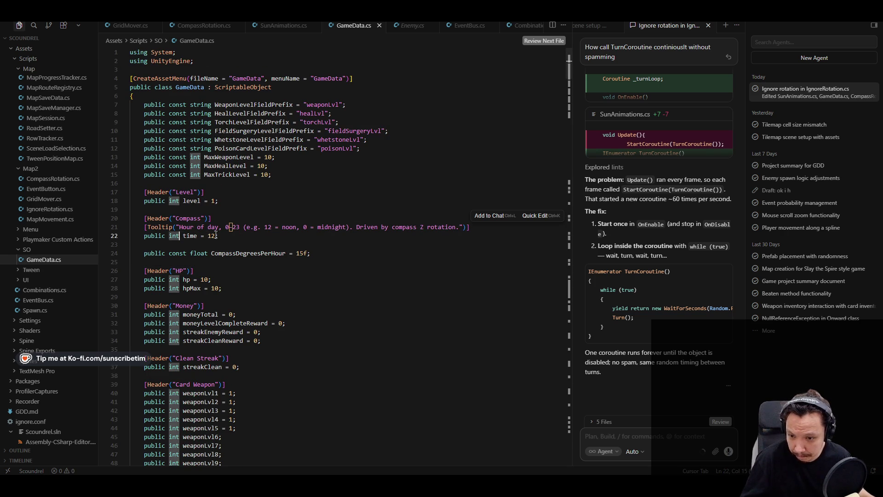
text(float)
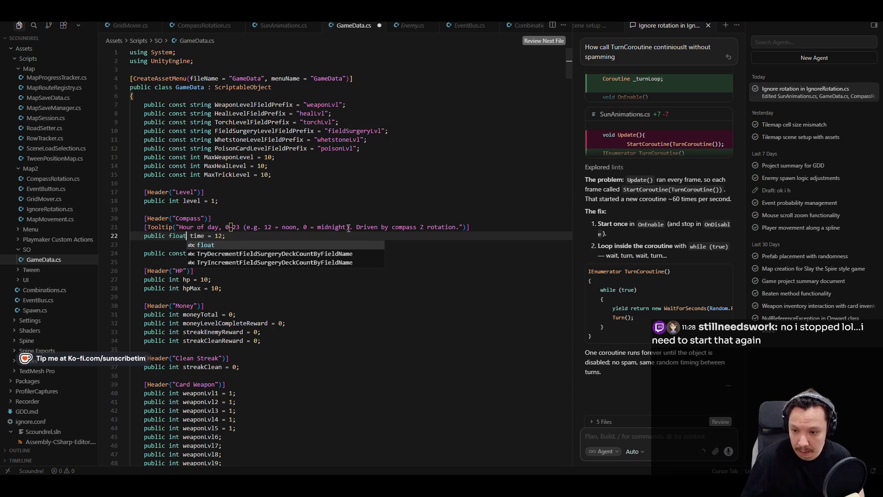
click(443, 310)
key(ctrl+s)
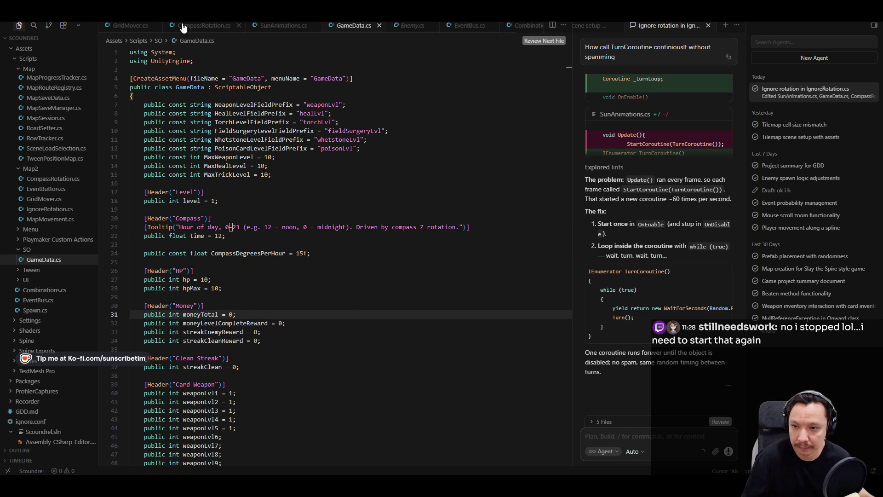
click(130, 26)
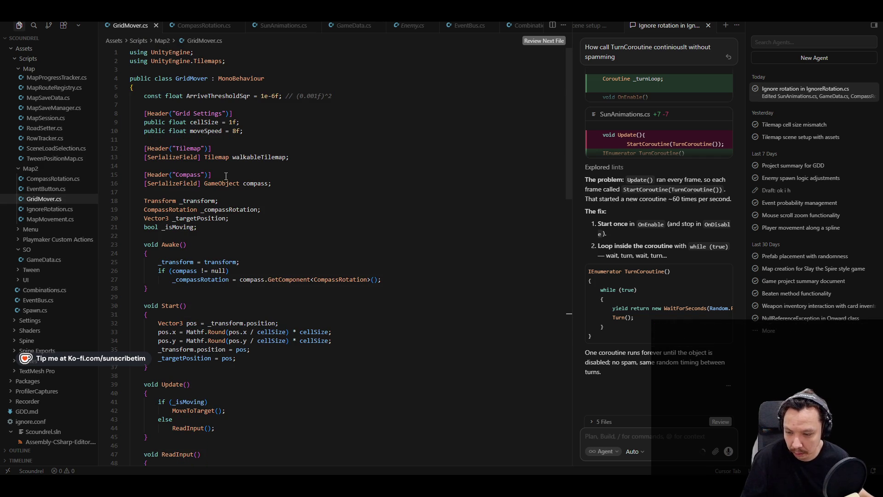
Scroll through the GridMover.cs code, then bring up CompassRotation.cs and its RotateCompass method
scroll(228, 175, down, 10)
scroll(228, 175, down, 6)
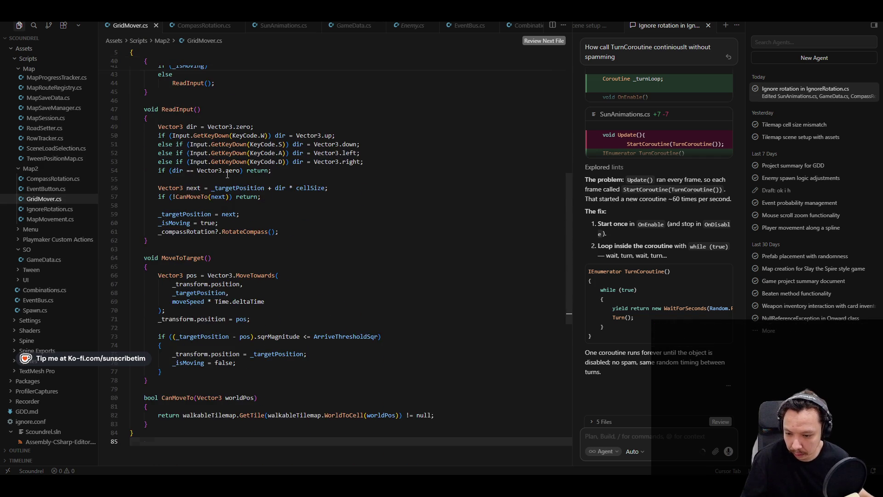
scroll(227, 175, up, 3)
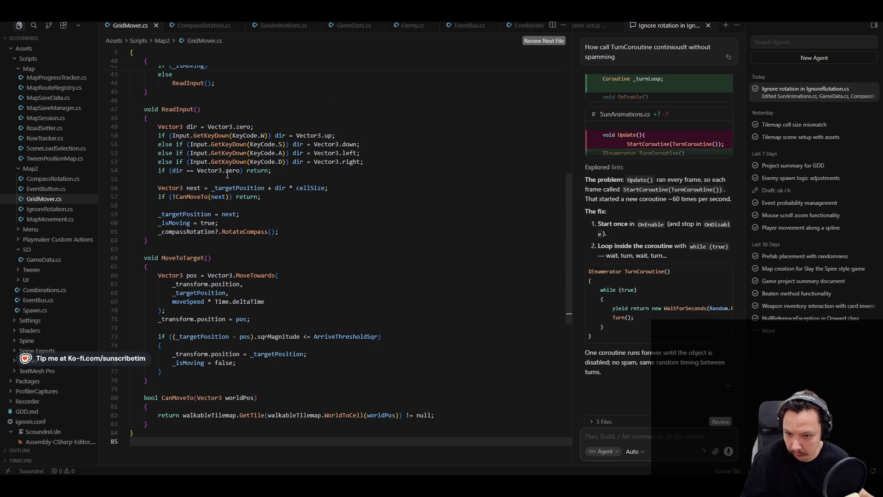
scroll(227, 175, down, 1)
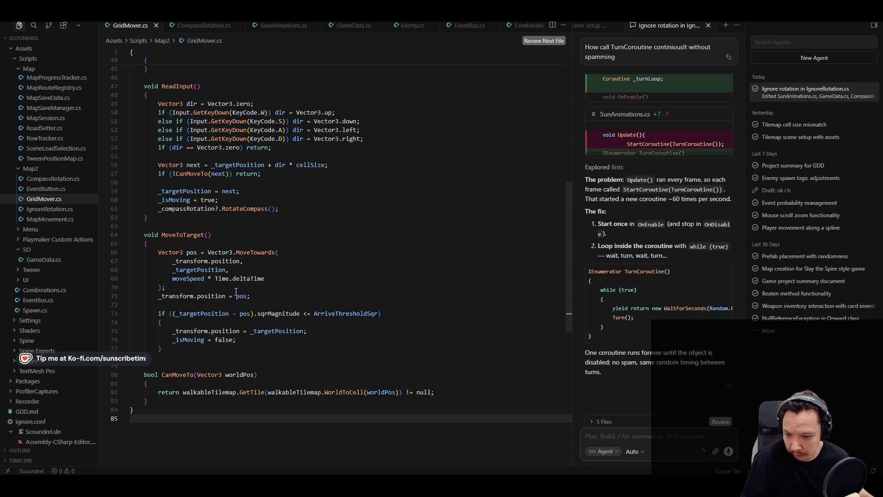
scroll(259, 356, up, 8)
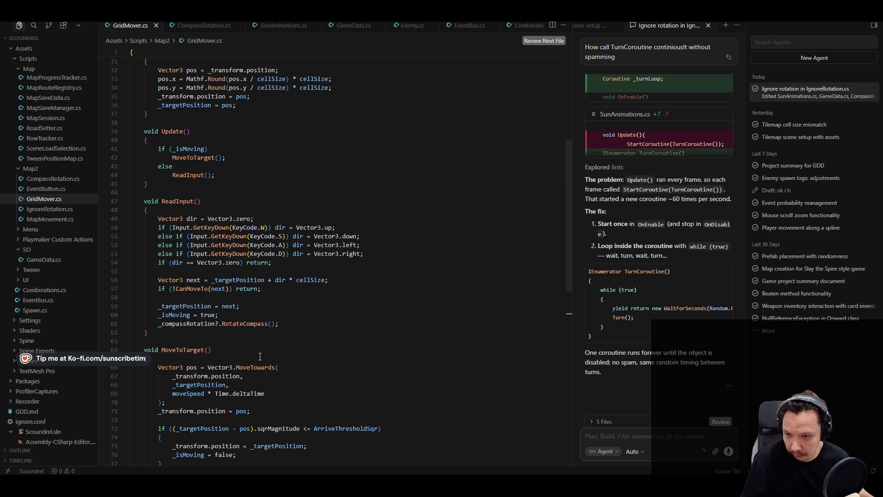
scroll(260, 357, up, 3)
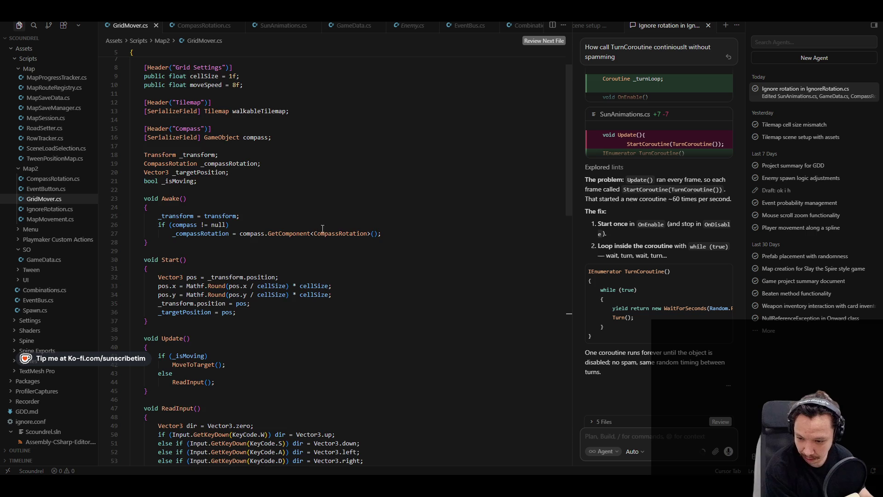
scroll(318, 229, down, 6)
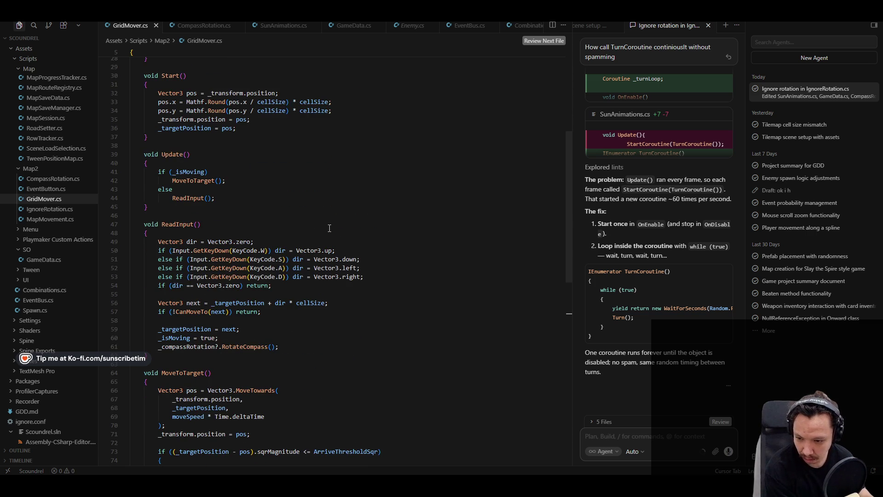
scroll(330, 228, down, 4)
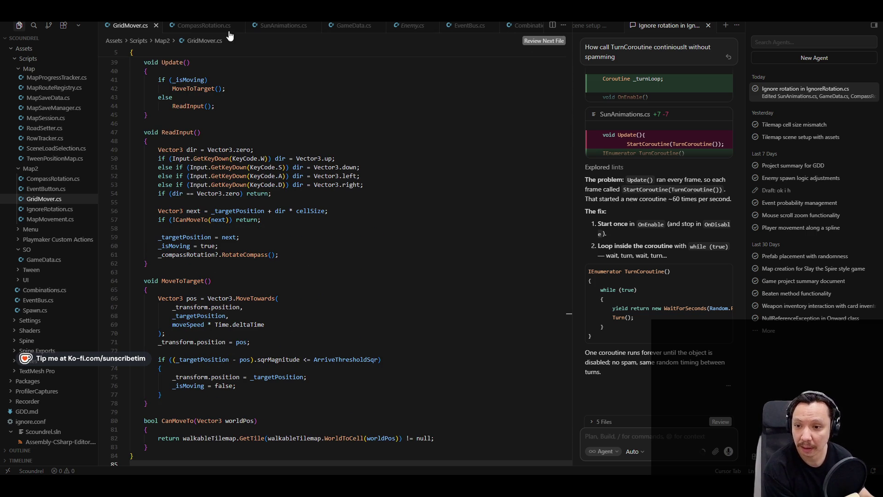
click(192, 25)
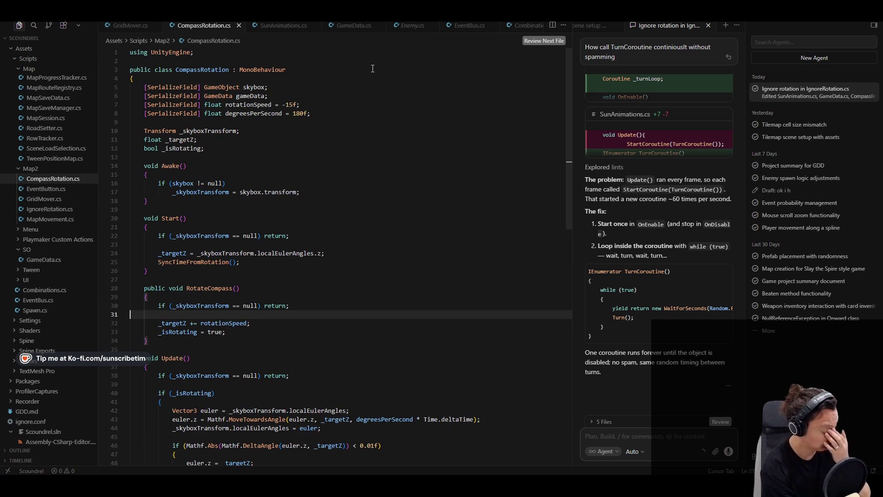
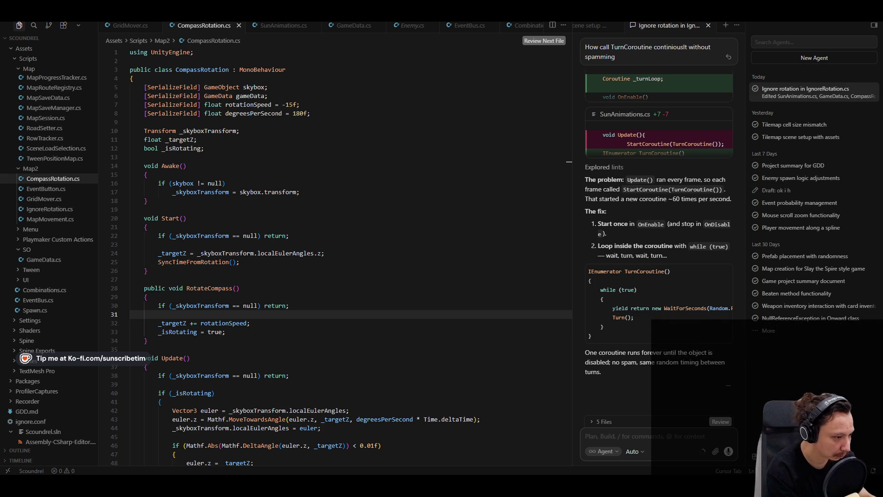
Place the caret on line 31 in RotateCompass and scroll around it
click(130, 314)
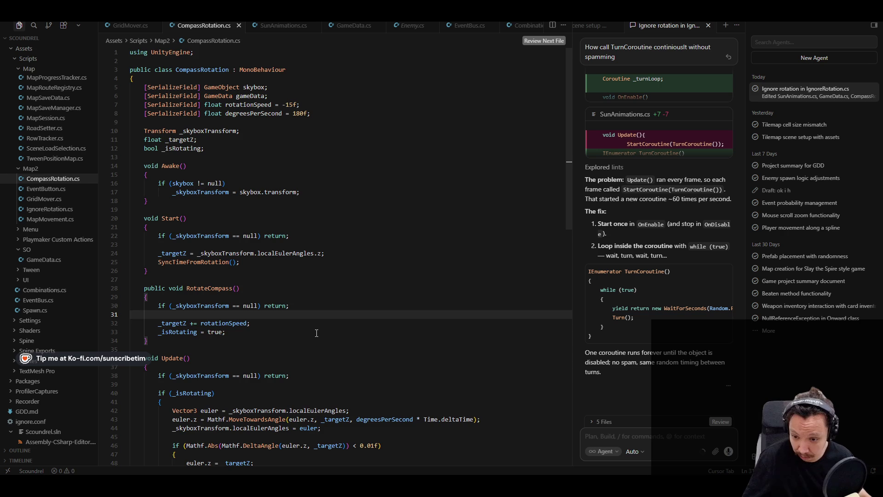
scroll(317, 333, down, 1)
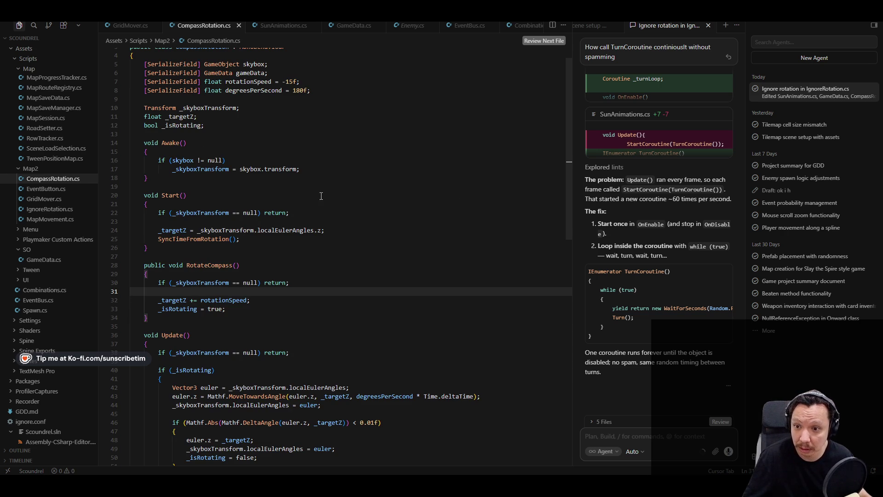
scroll(276, 285, up, 1)
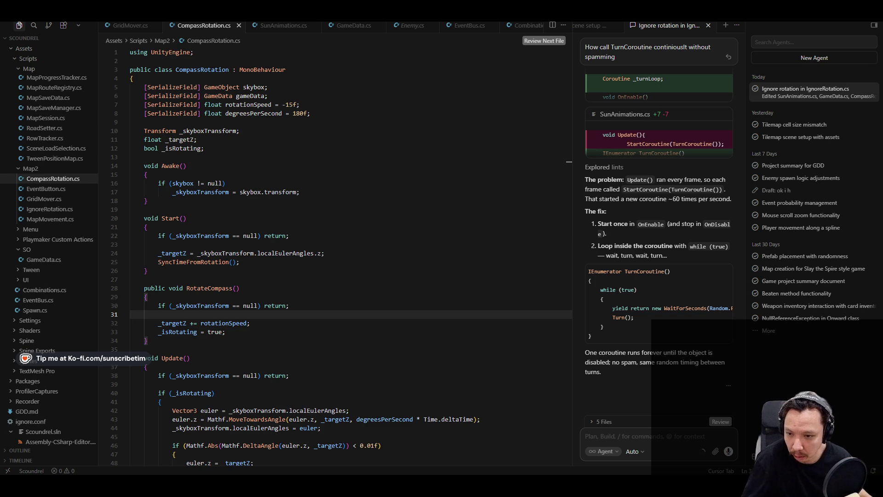
Open GridMover.cs and scroll through its code
click(130, 26)
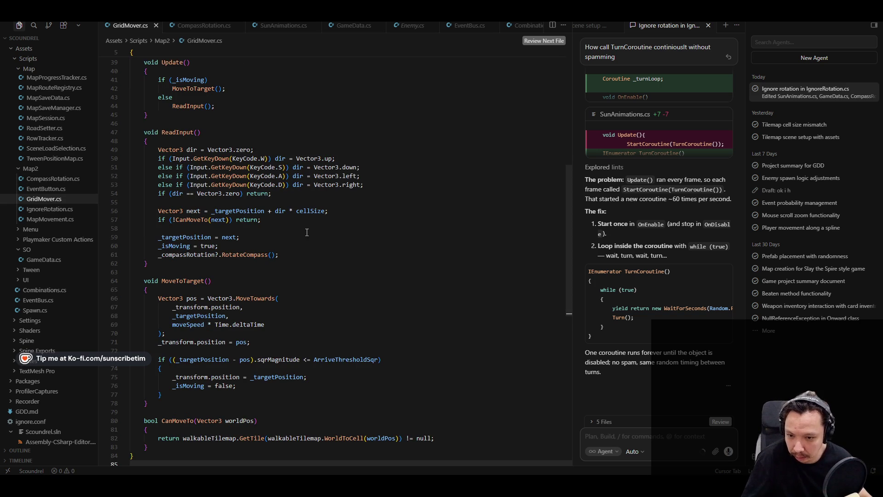
scroll(313, 216, up, 10)
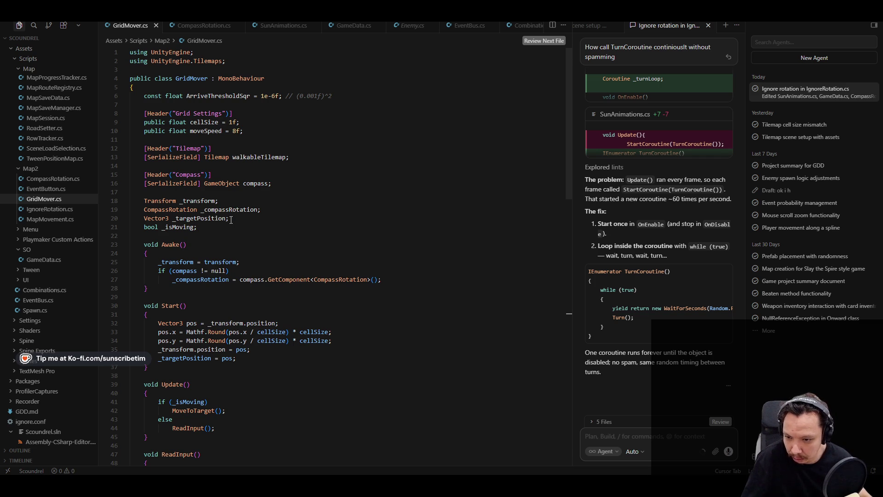
scroll(211, 216, down, 4)
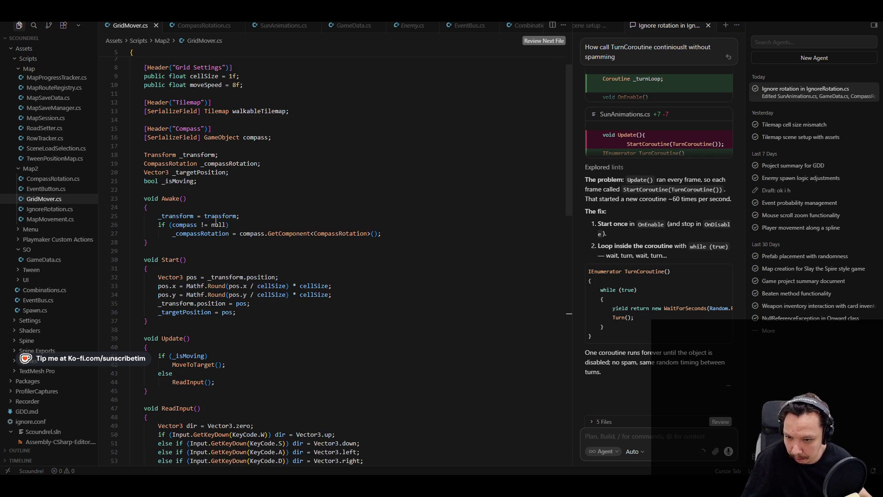
scroll(200, 210, down, 4)
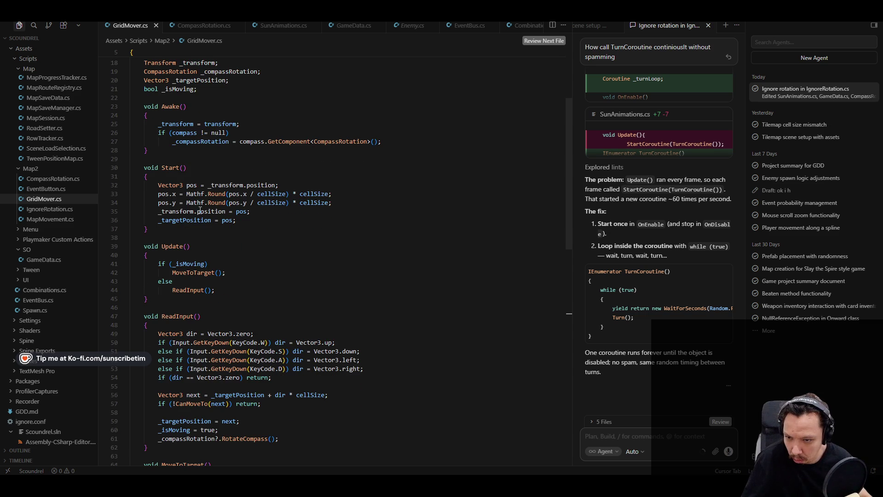
scroll(200, 211, down, 10)
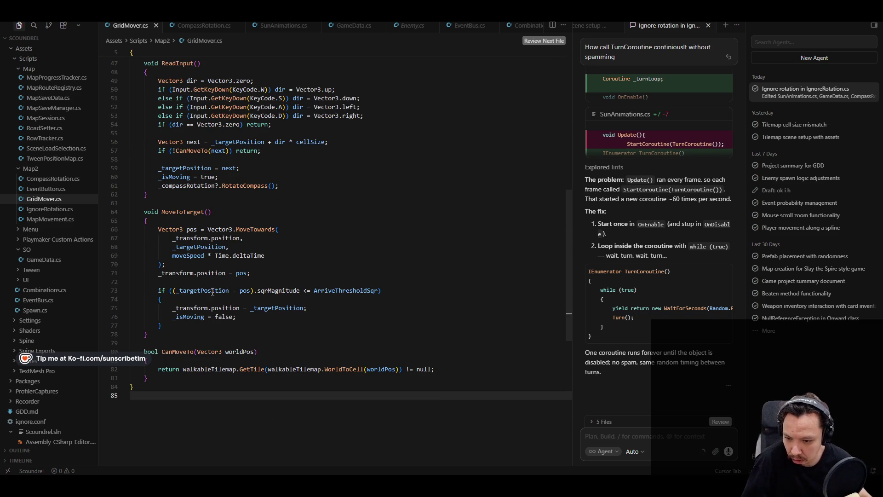
scroll(204, 290, up, 2)
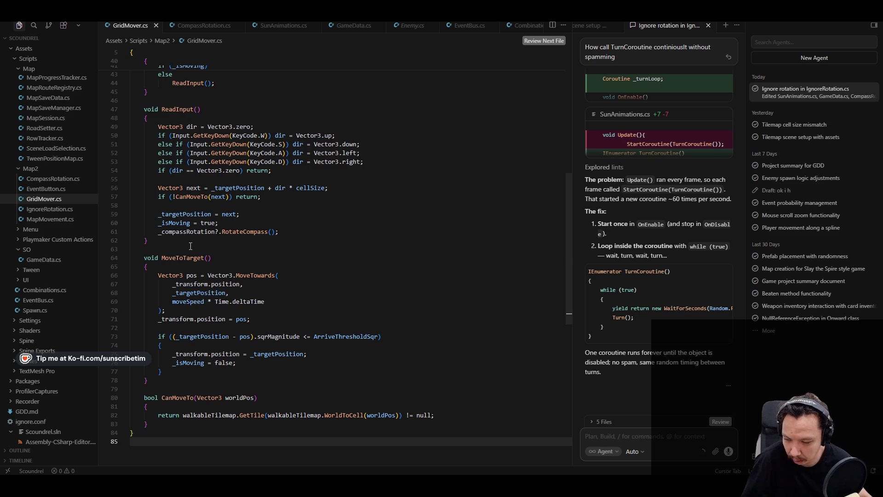
scroll(205, 236, up, 2)
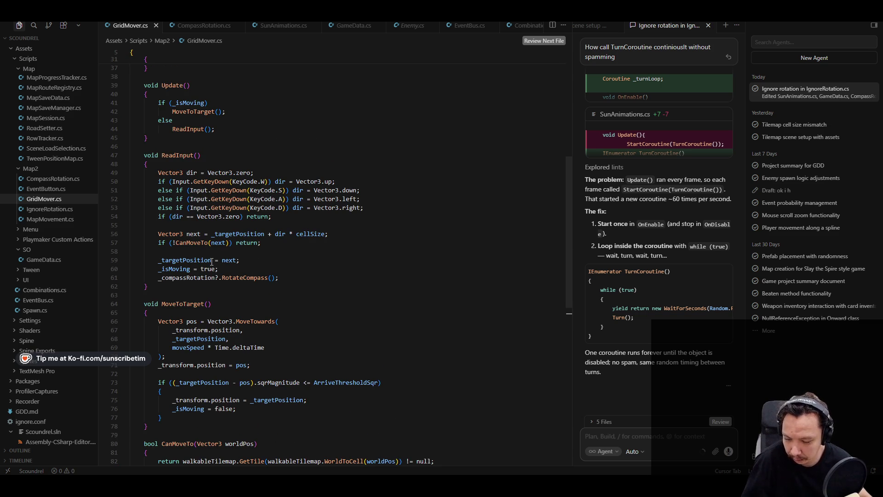
scroll(216, 259, up, 1)
scroll(216, 260, up, 2)
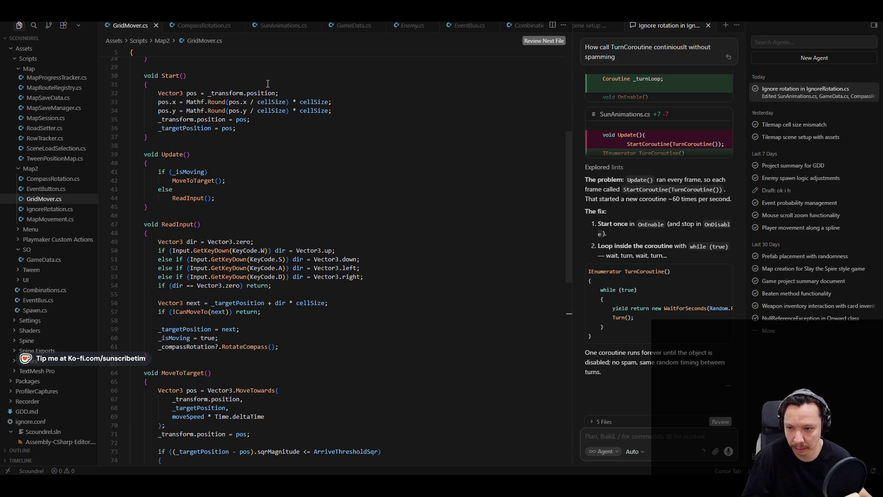
Switch to GameData.cs and start an in-file search
click(353, 27)
scroll(329, 227, down, 1)
scroll(329, 228, down, 15)
key(ctrl+f)
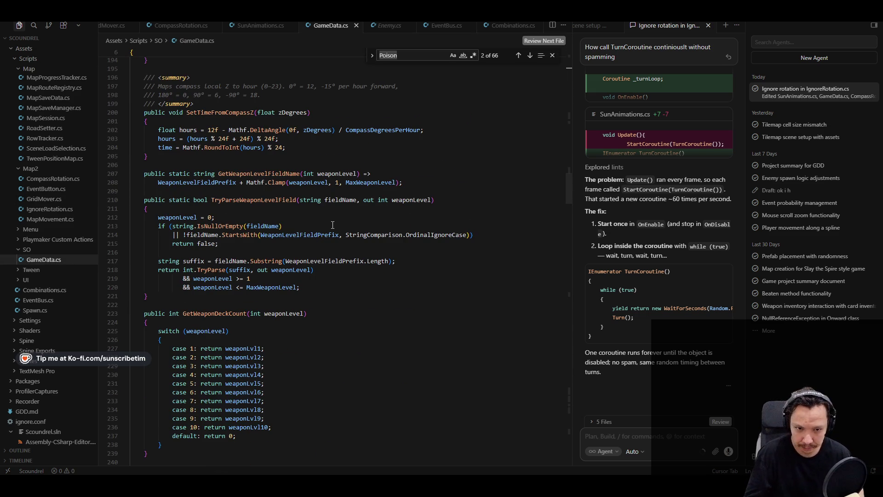
Search GameData.cs for 'time', cycling matches back to the time assignment
text(time)
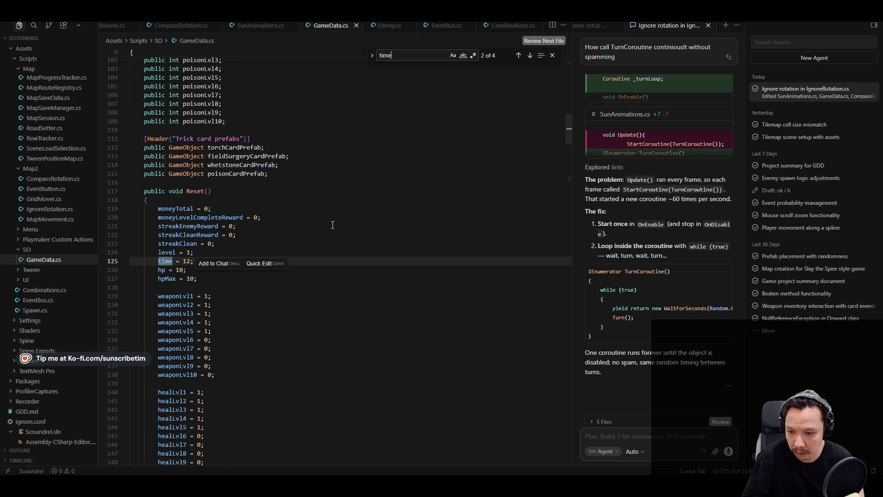
key(Return)
key(Return)
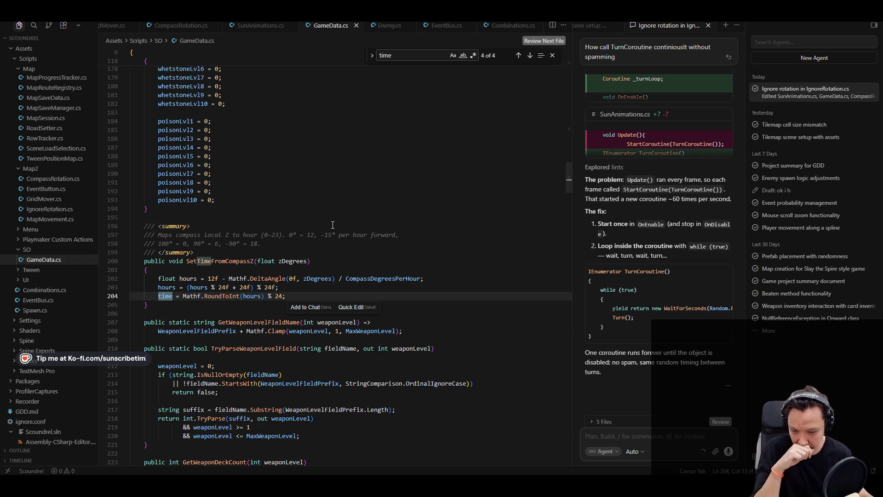
key(Return)
key(Return)
key(Return)
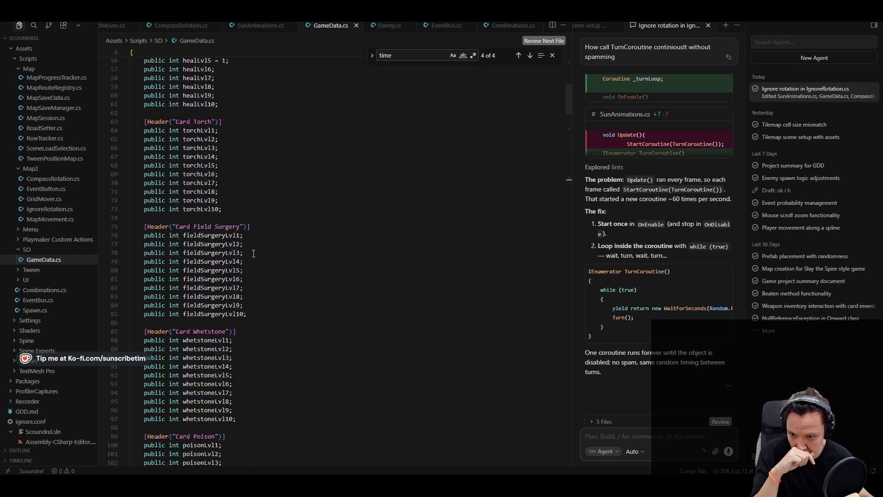
Review the surrounding GameData.cs code, then bring up Combinations.cs
scroll(253, 254, down, 20)
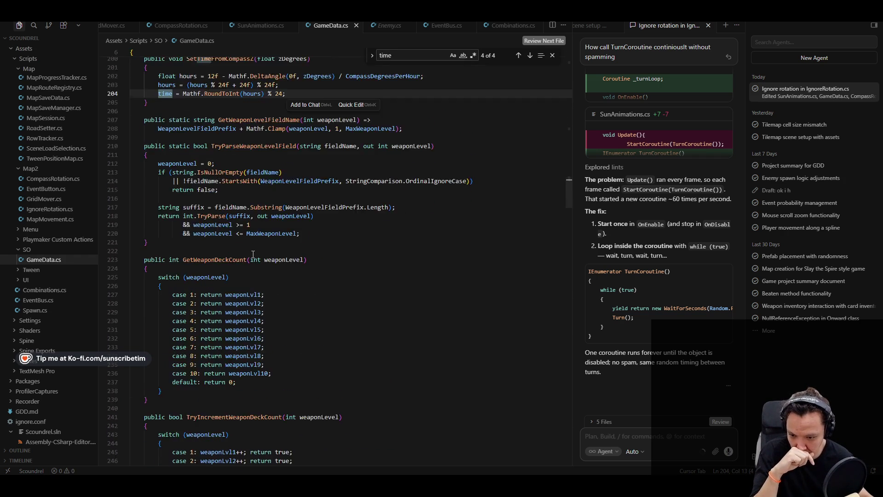
scroll(253, 255, down, 14)
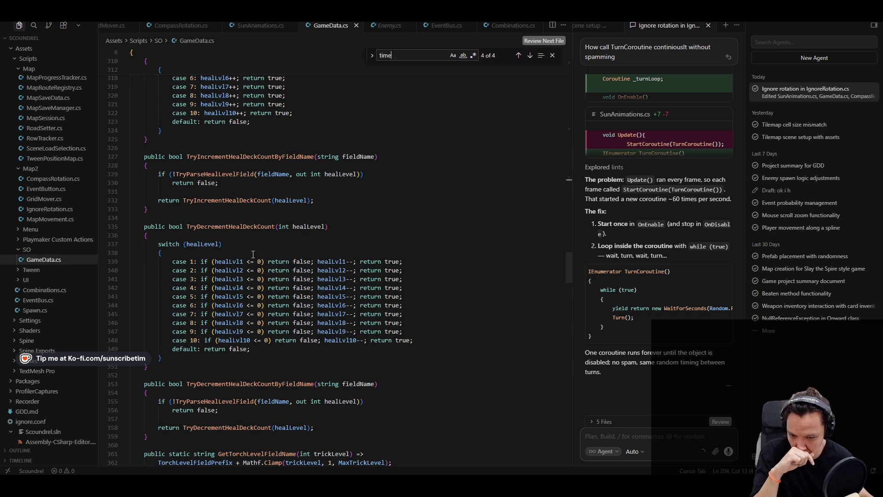
scroll(253, 254, up, 9)
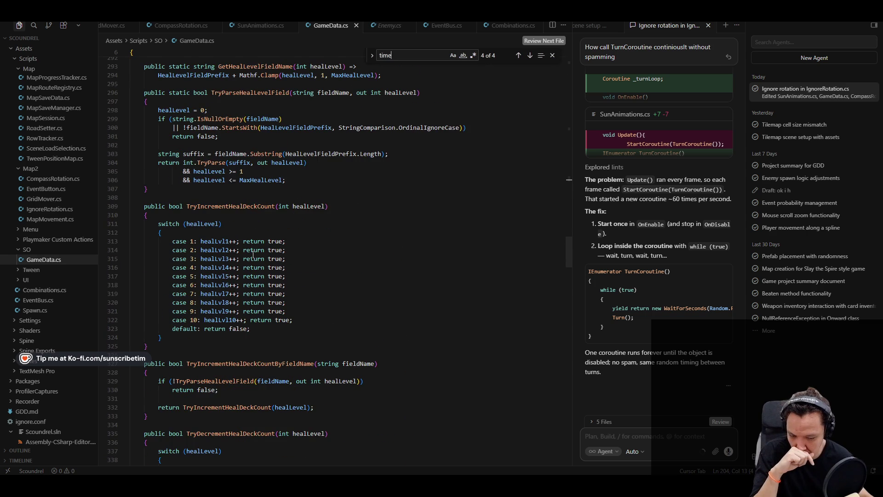
scroll(253, 255, down, 11)
scroll(253, 255, up, 13)
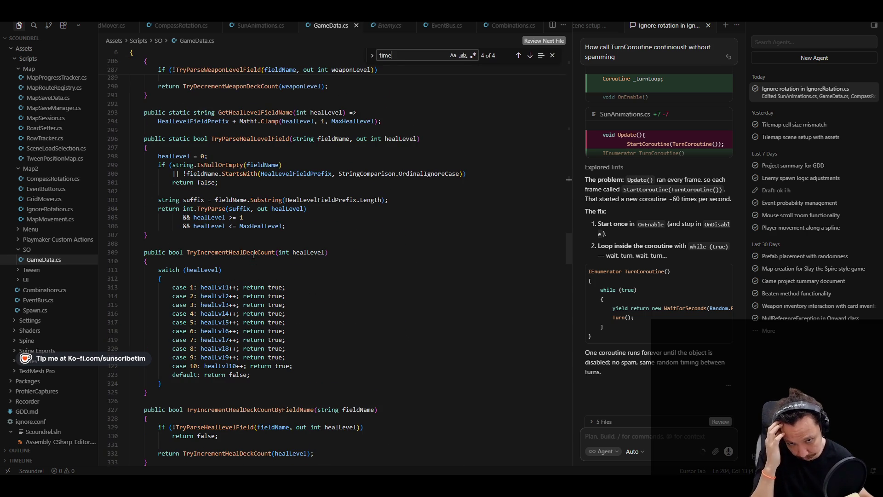
scroll(253, 254, up, 20)
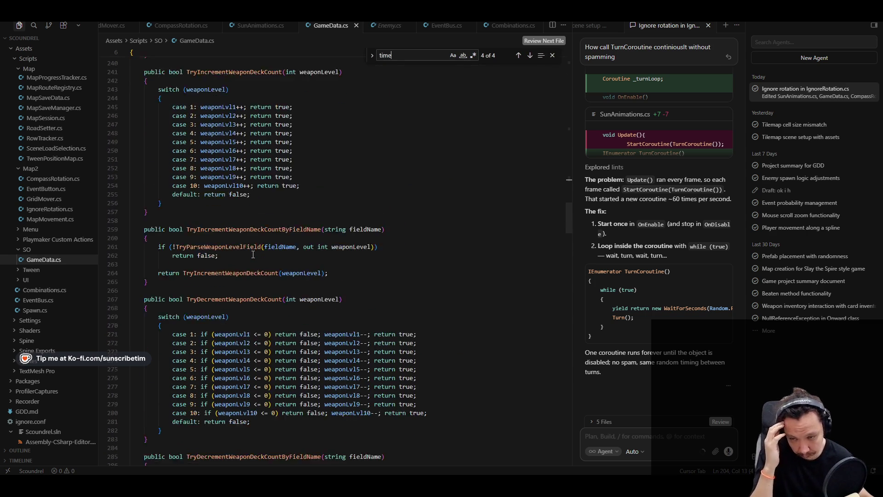
scroll(253, 255, up, 1)
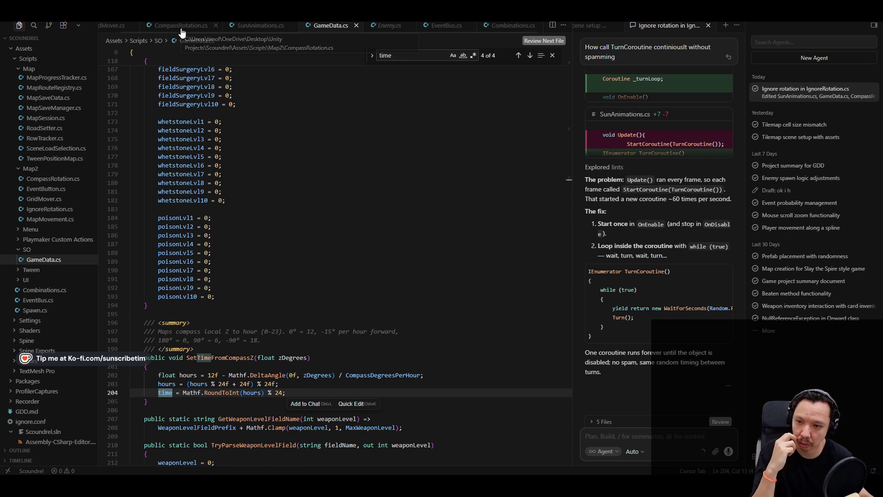
click(510, 26)
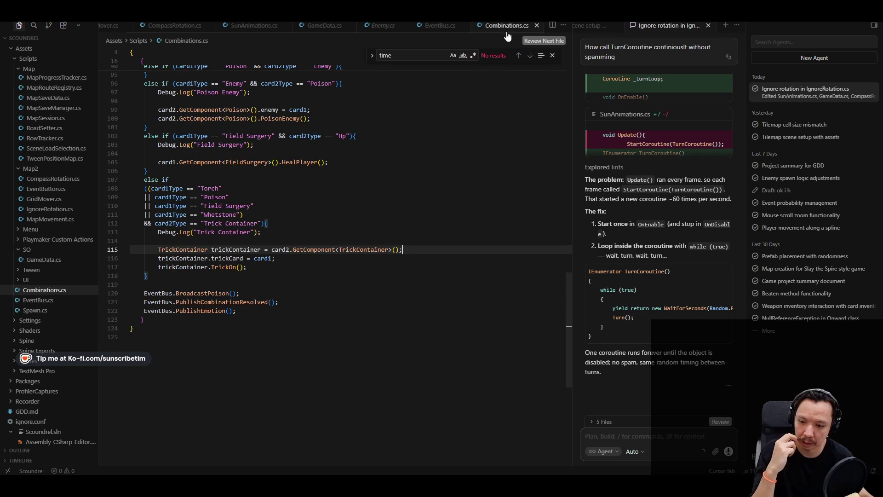
Add a blank line after the EventBus calls; try and undo an OnTimeChange suggestion in EventBus.cs
click(300, 317)
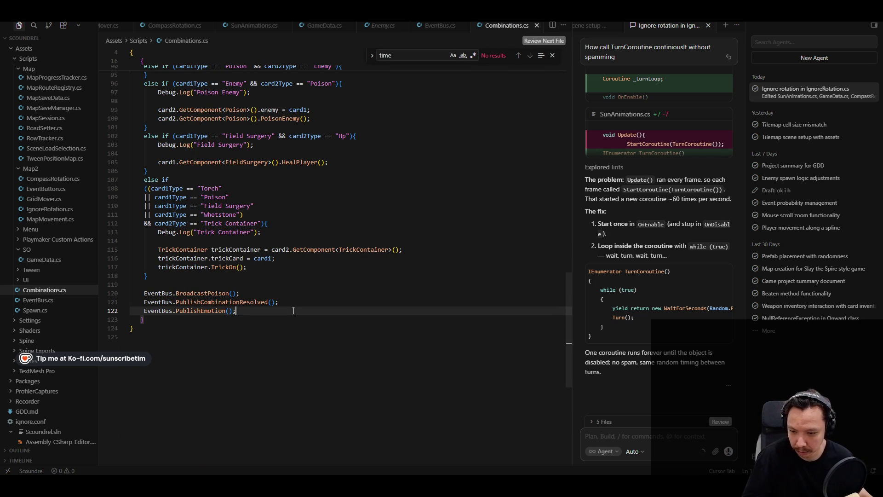
key(Return)
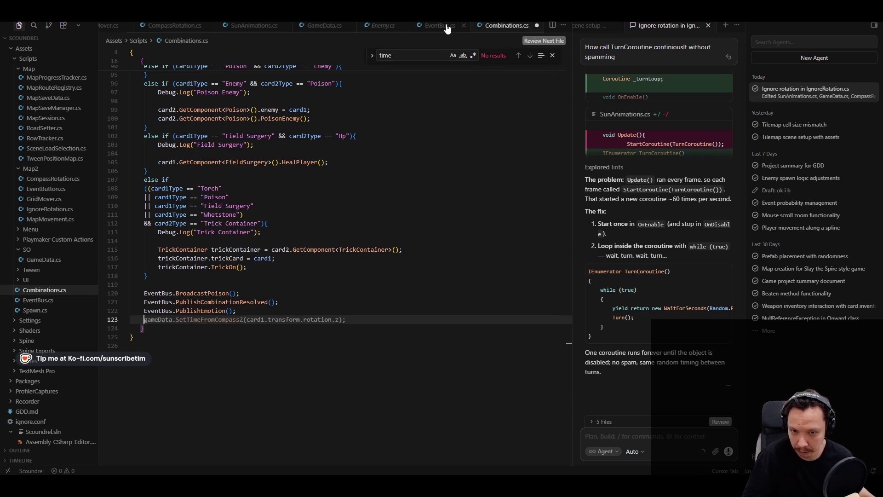
key(ctrl+Page_Up)
key(Return)
key(Return)
key(Tab)
key(ctrl+z)
key(ctrl+z)
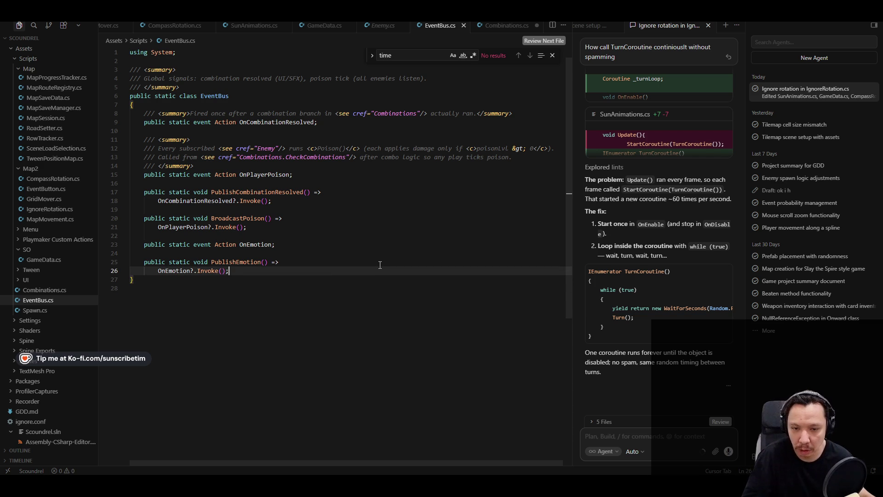
Back in Combinations.cs, add the line gameData.time++;
key(ctrl+Page_Down)
key(Return)
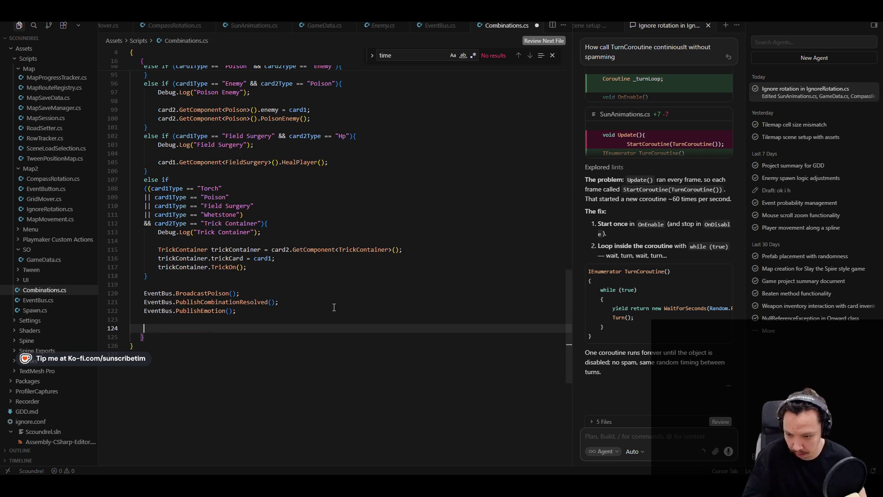
text(gameData.time++;)
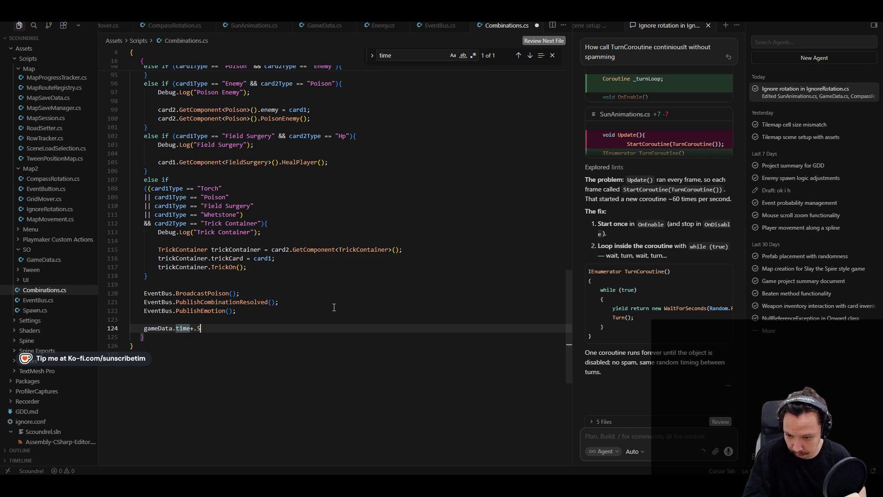
Remove the stray 5 and accept Cursor's time increment with 0–24 wraparound
text(5)
key(BackSpace)
key(Tab)
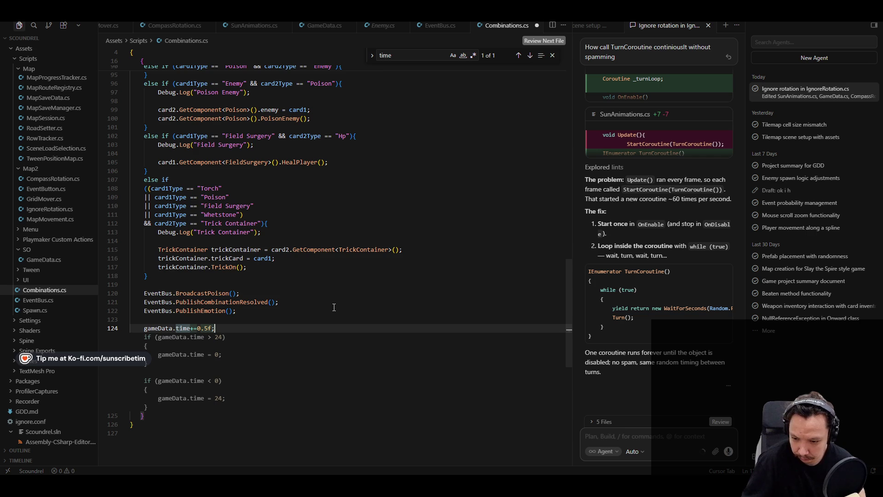
key(Tab)
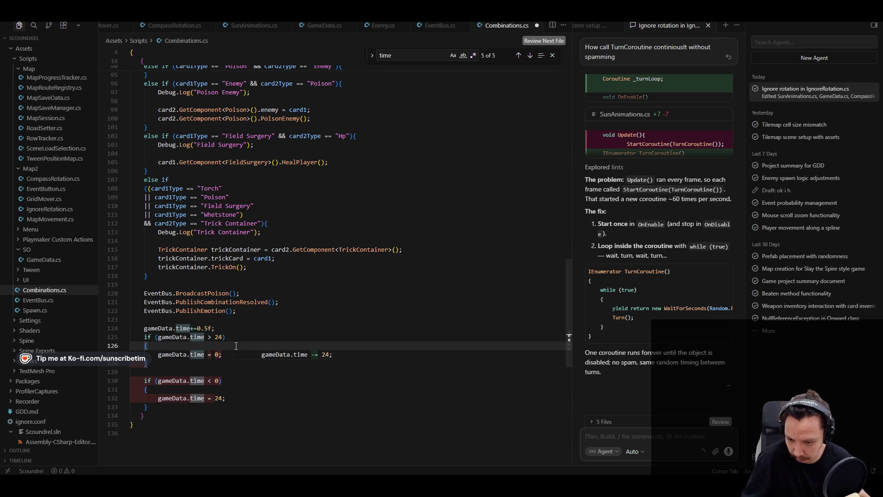
Delete the two time-wrapping if blocks below the increment
click(233, 356)
mouse_move(131, 411)
mouse_down()
mouse_move(147, 382)
mouse_move(144, 337)
mouse_up()
key(BackSpace)
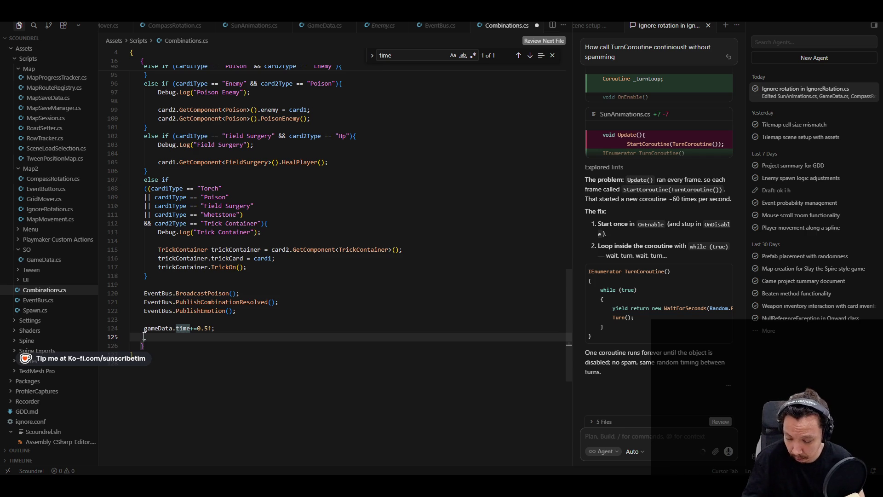
key(Return)
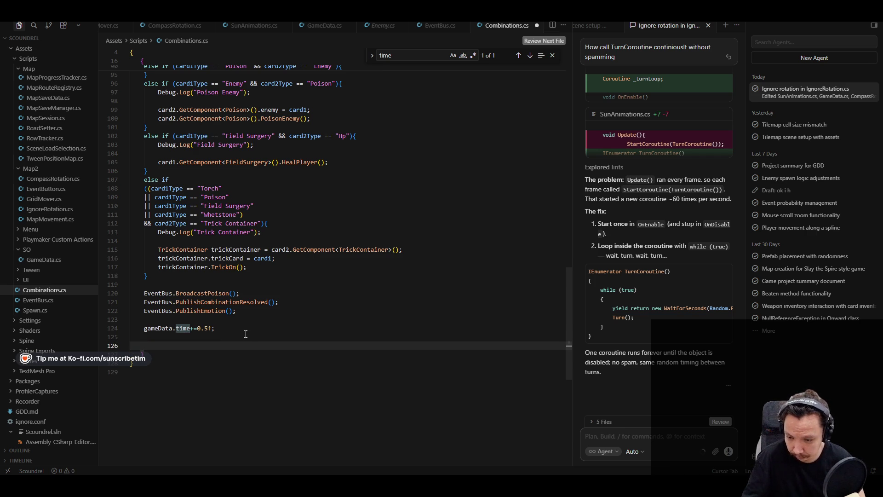
Change the time increment to 0.25f and dismiss the wrapping suggestion
click(413, 203)
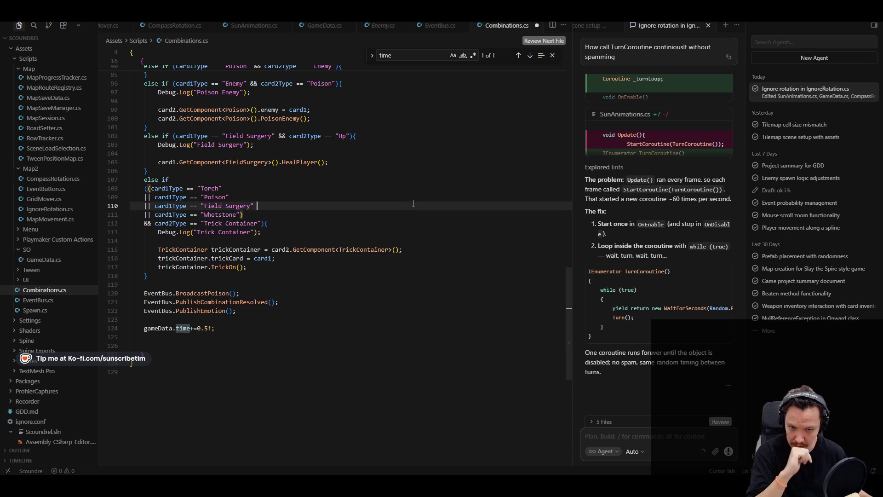
click(204, 328)
text(2)
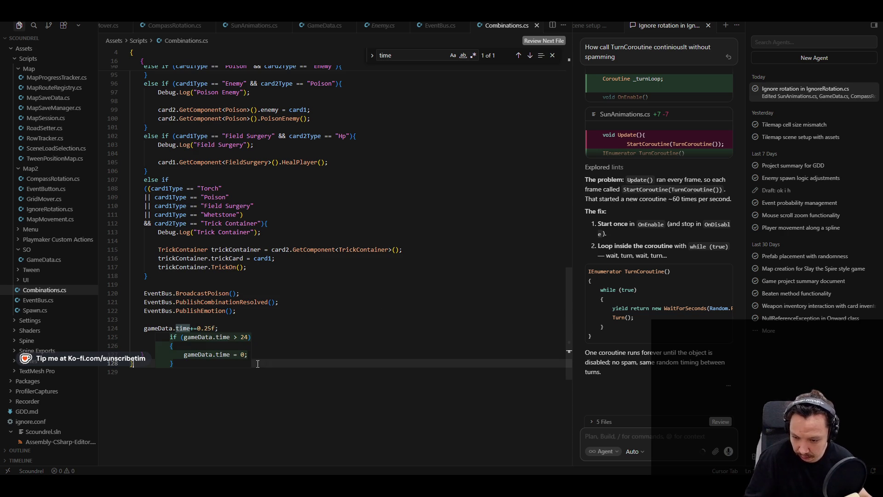
key(Up)
key(Up)
key(Up)
key(alt+Tab)
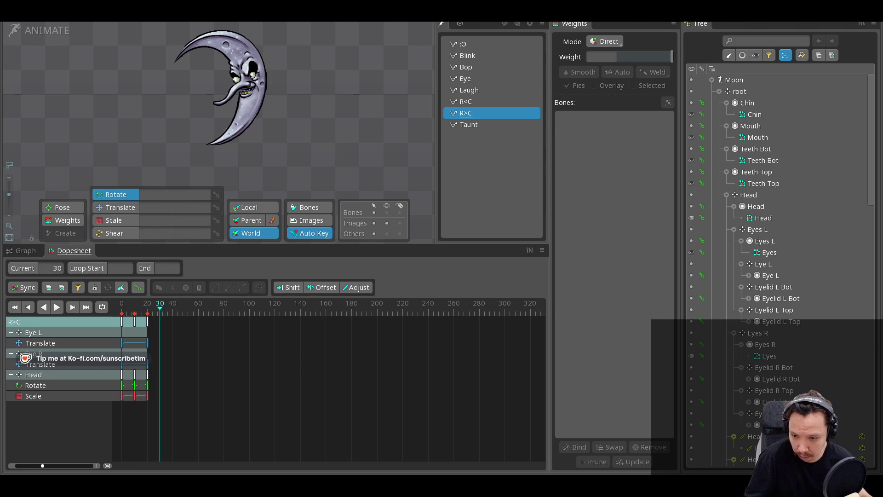
Leave the Spine editor and switch back toward the code editor
key(alt+Tab)
key(alt+Tab)
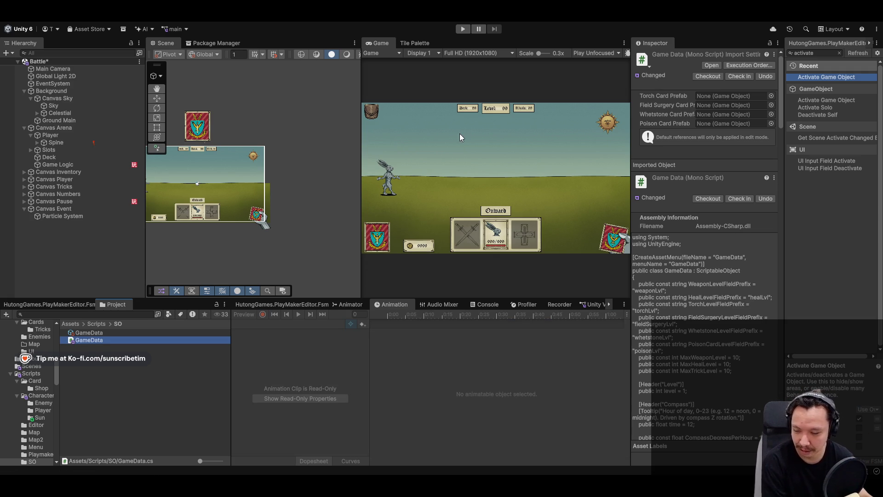
Inspect Spine, Canvas Sky and Sky in the Hierarchy, with the state-machine panel widened
click(88, 143)
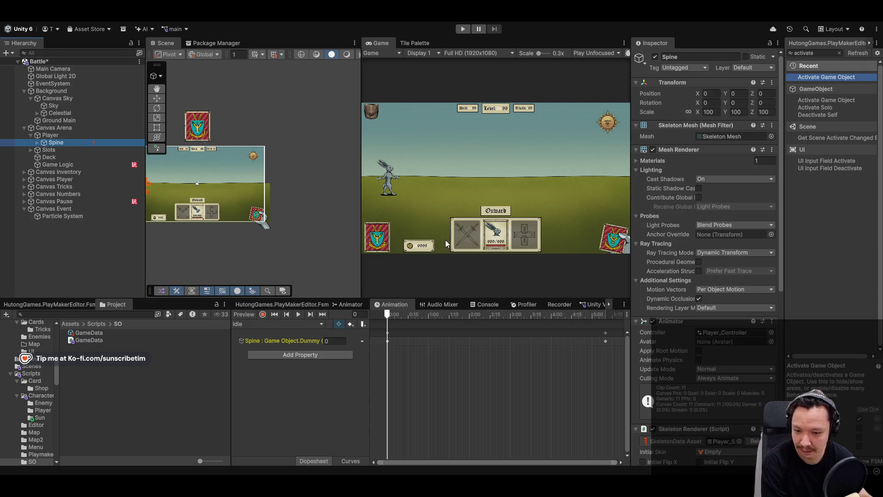
click(283, 306)
click(79, 98)
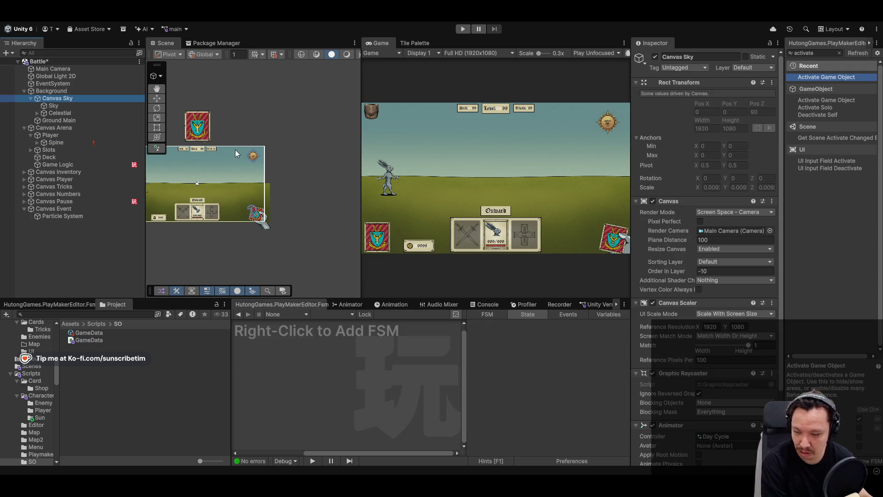
click(51, 91)
click(57, 98)
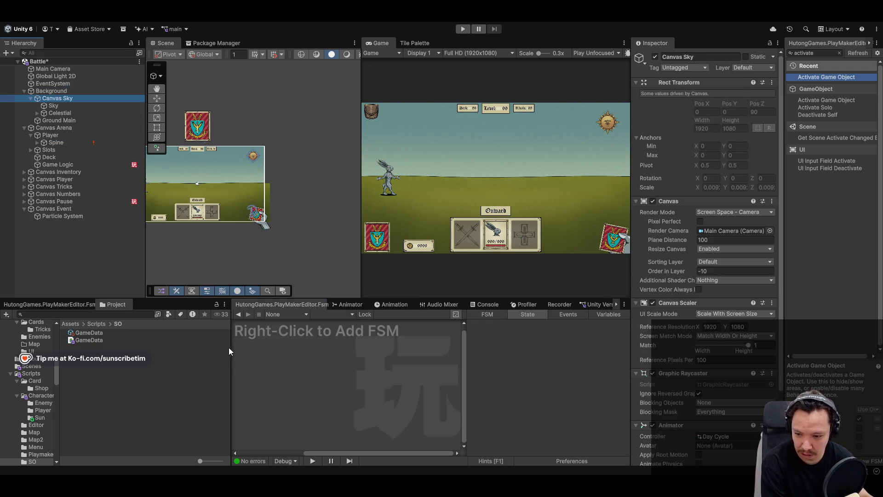
drag(230, 347, 187, 347)
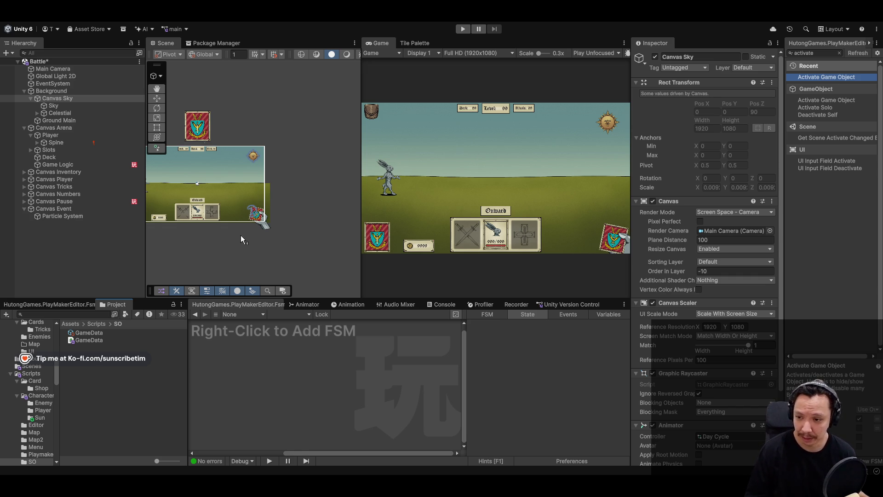
click(91, 106)
Locate Canvas Sky's Day Cycle animator controller via its Animator Controller field
drag(81, 119, 82, 106)
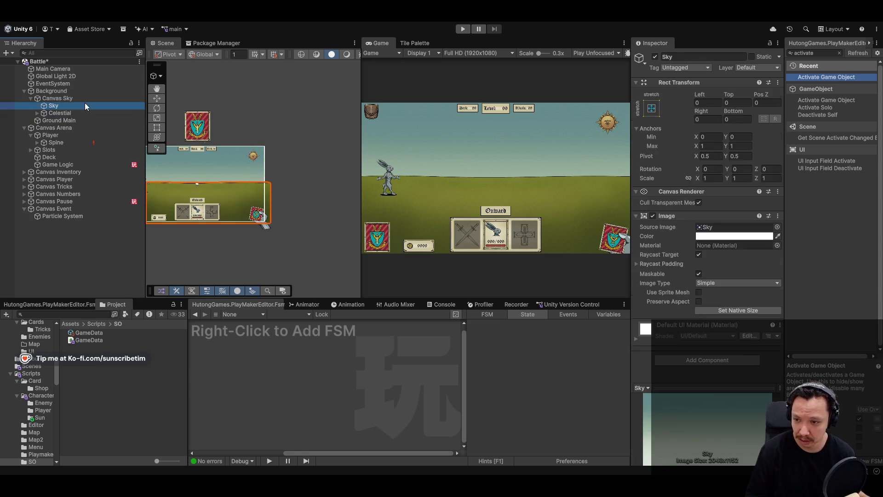
click(86, 97)
scroll(642, 414, down, 3)
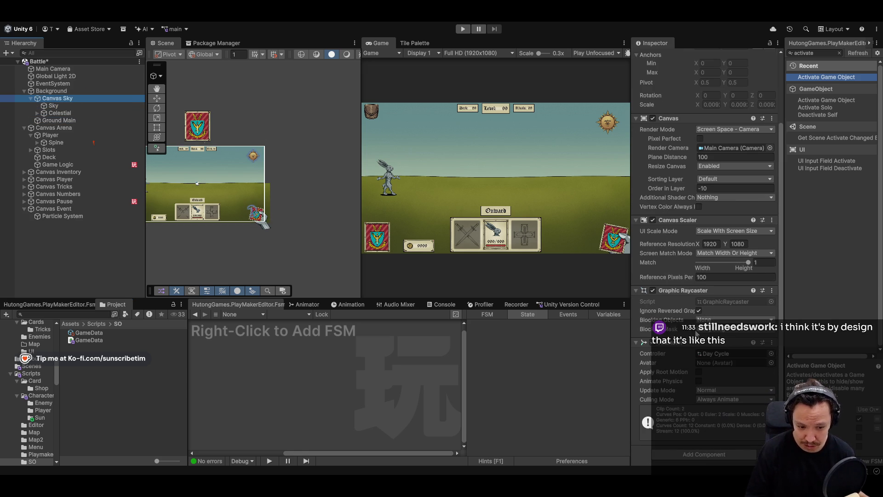
click(728, 354)
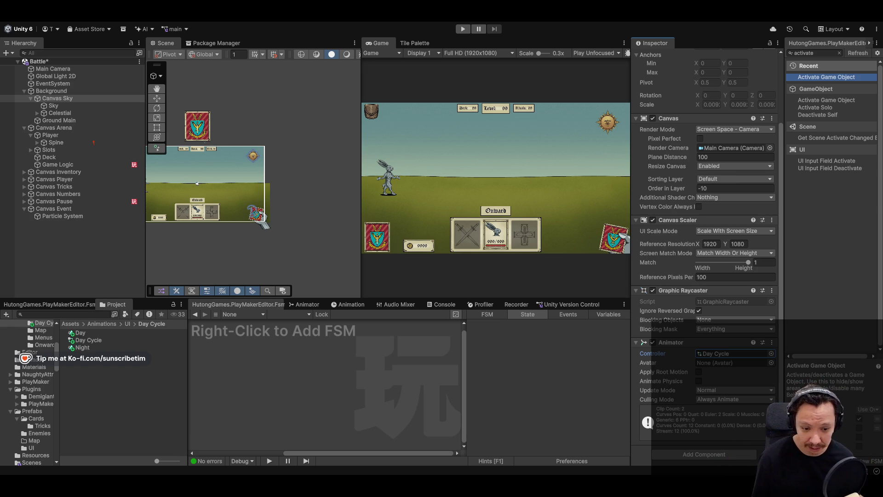
click(718, 352)
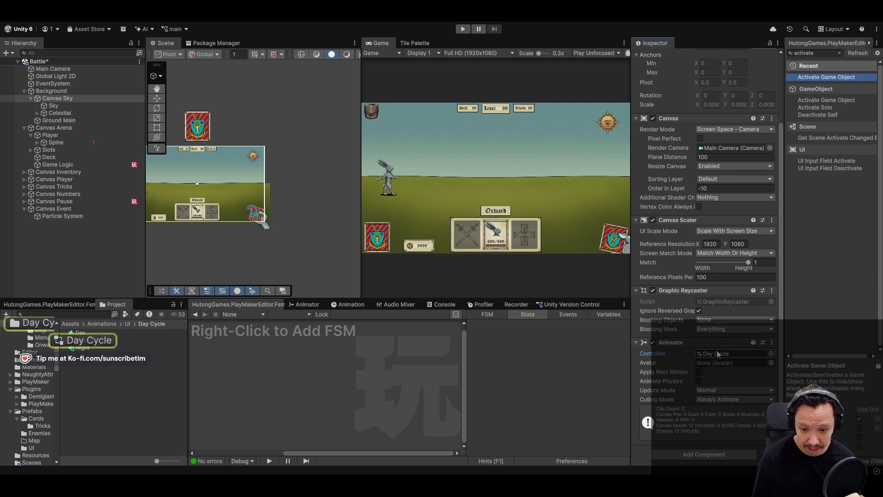
Open the Day Cycle state graph and look over Sky, Canvas Sky and Canvas Pause
click(305, 305)
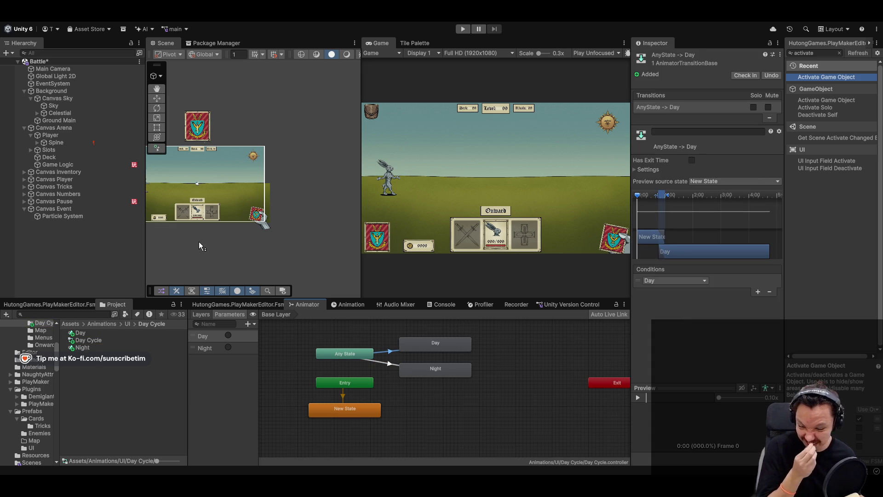
click(77, 106)
click(78, 97)
click(77, 150)
click(87, 201)
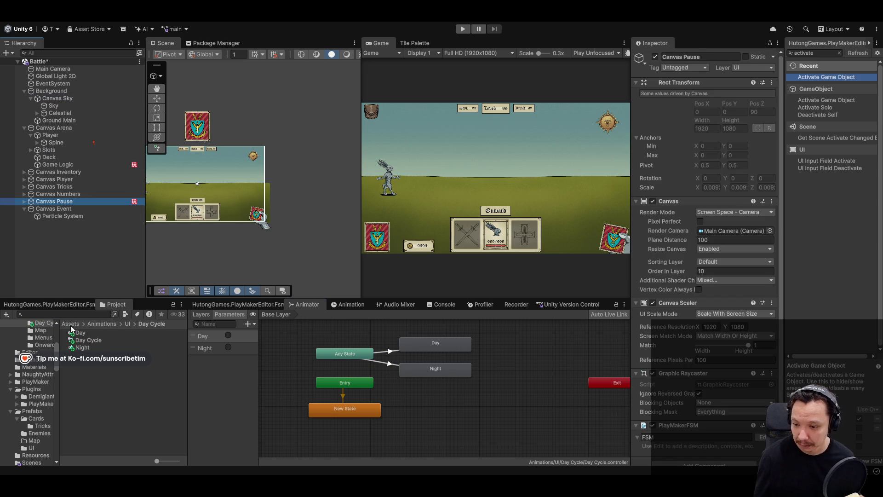
Open the SO folder and select the GameData asset to watch its values
scroll(18, 331, up, 5)
click(26, 344)
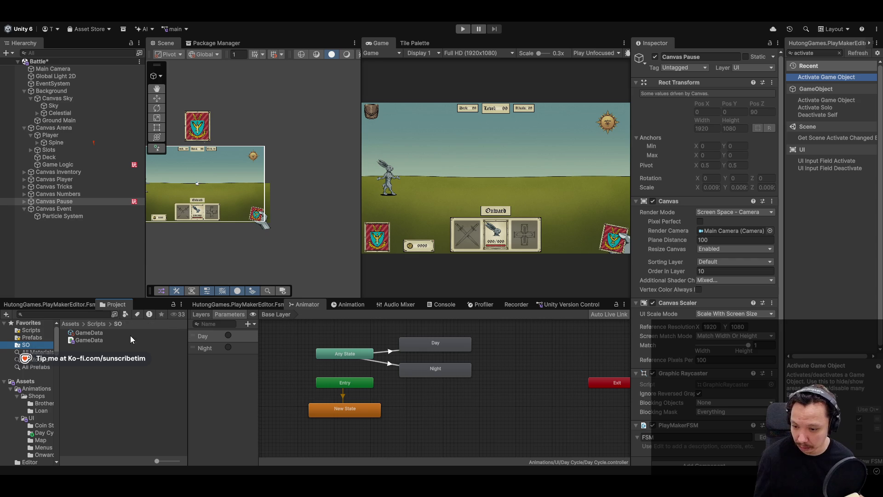
click(88, 333)
Start a test run, deal an encounter, equip the sword and eat two meat cards
key(ctrl+p)
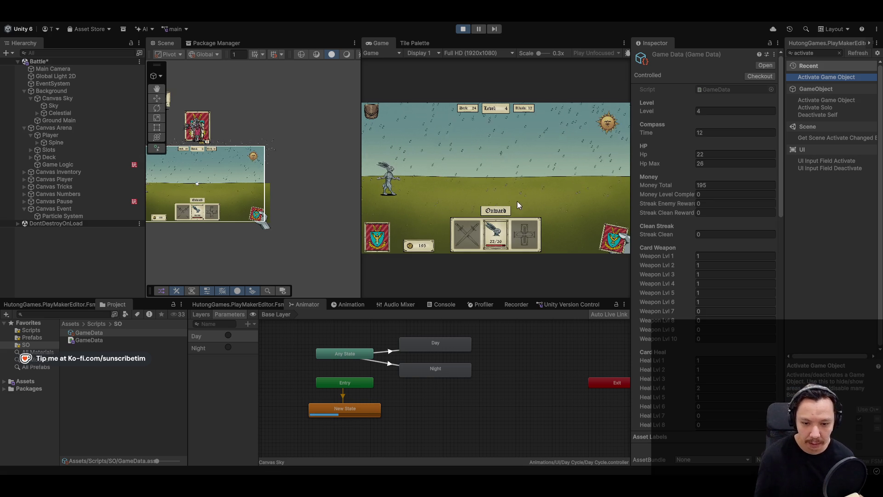
click(501, 211)
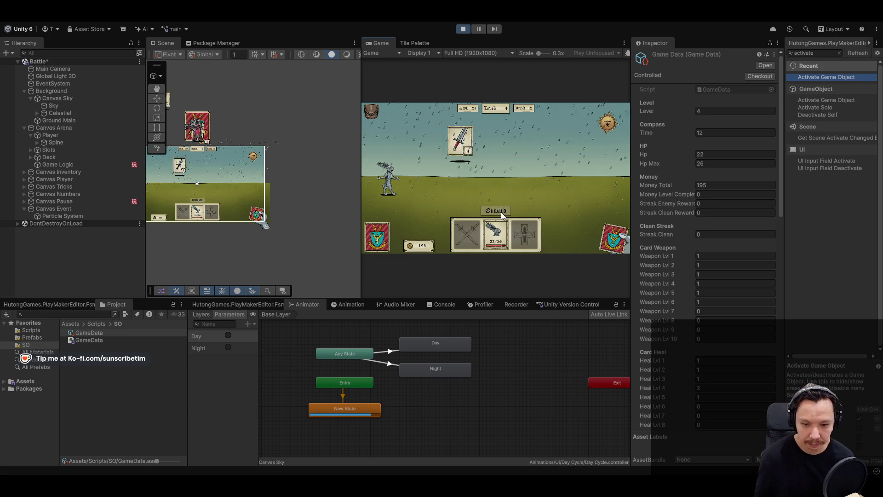
click(468, 232)
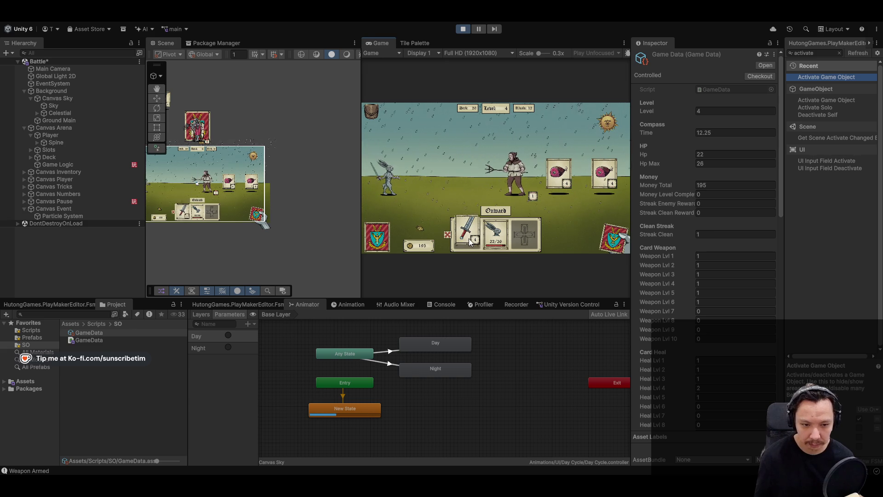
drag(559, 174, 532, 244)
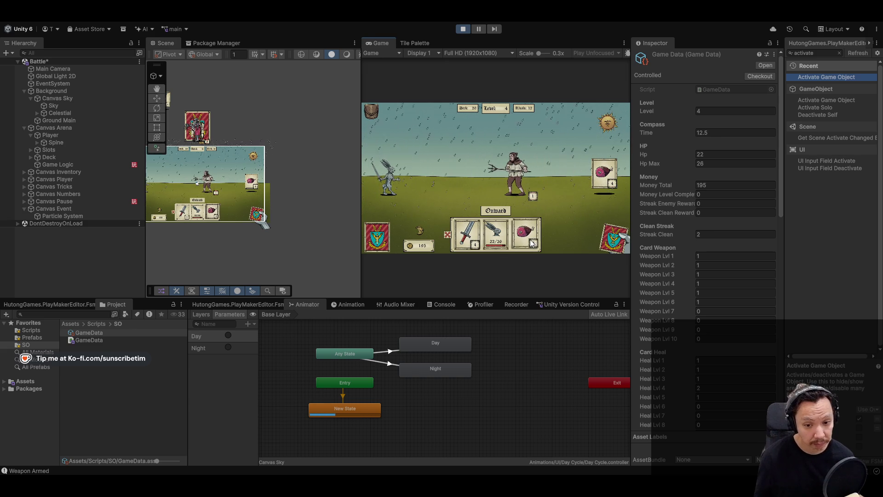
click(533, 242)
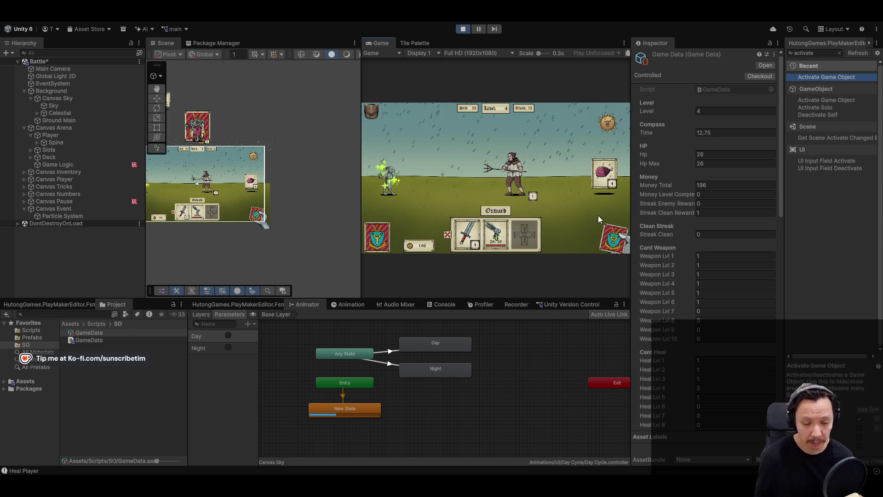
click(605, 174)
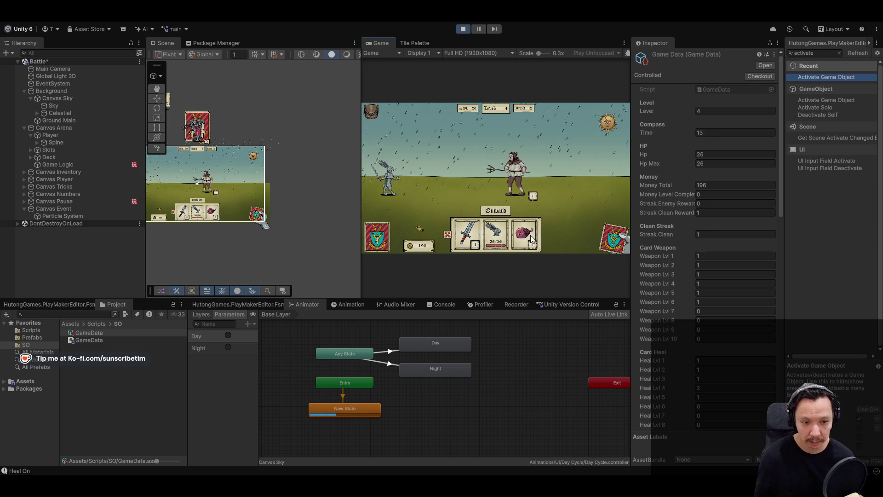
click(531, 239)
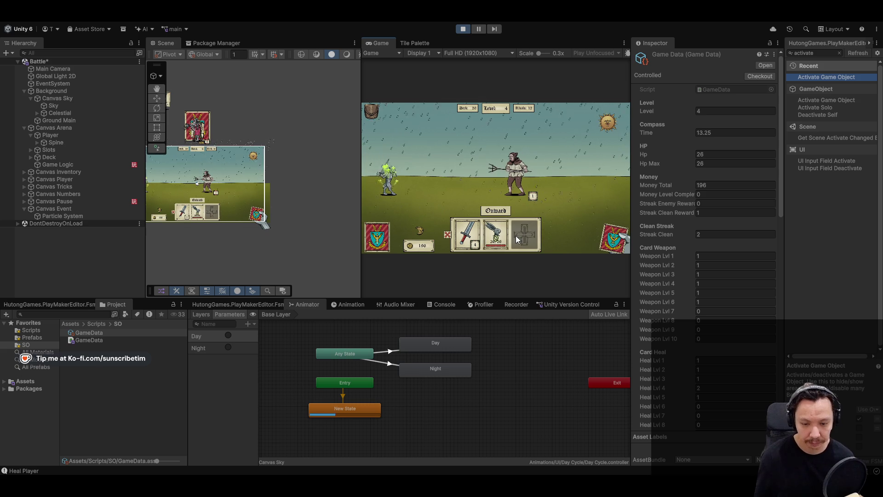
Attack the enemies, collect a meat card, and stop the test run
click(517, 184)
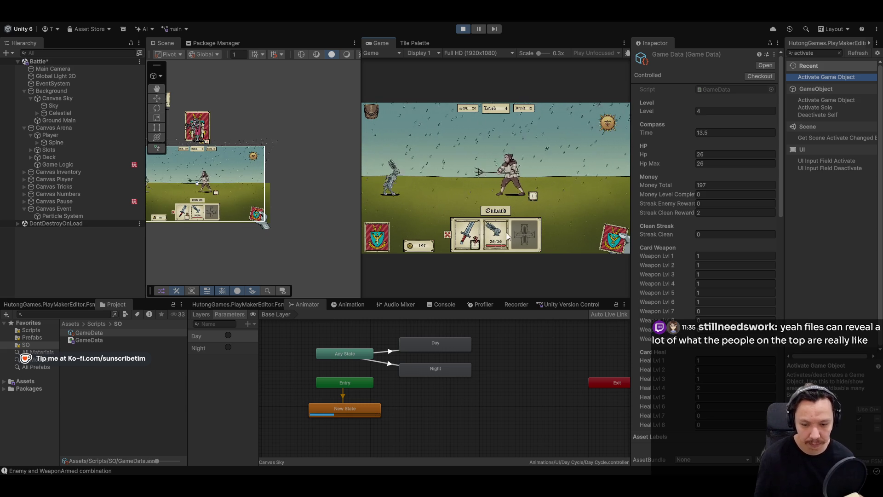
click(490, 213)
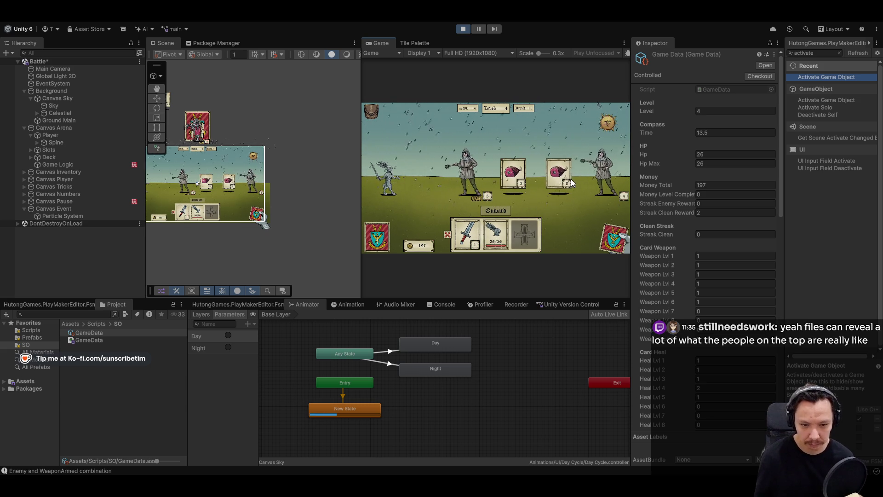
click(602, 173)
click(513, 174)
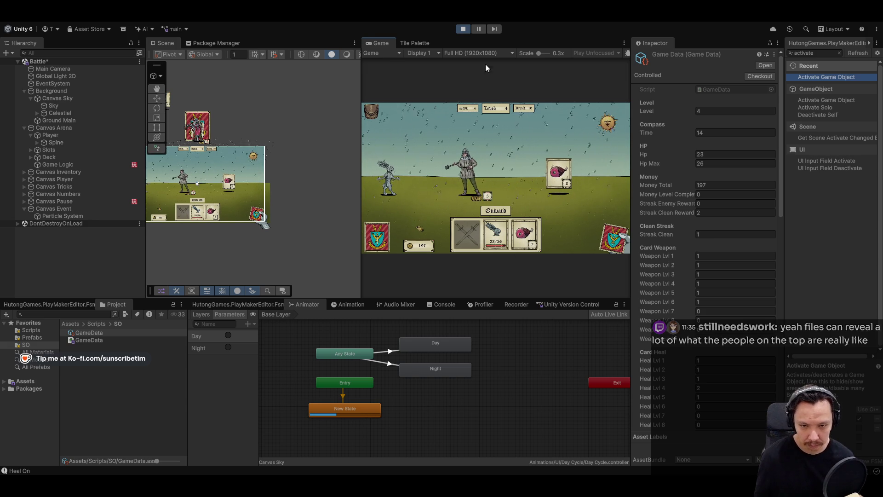
click(464, 29)
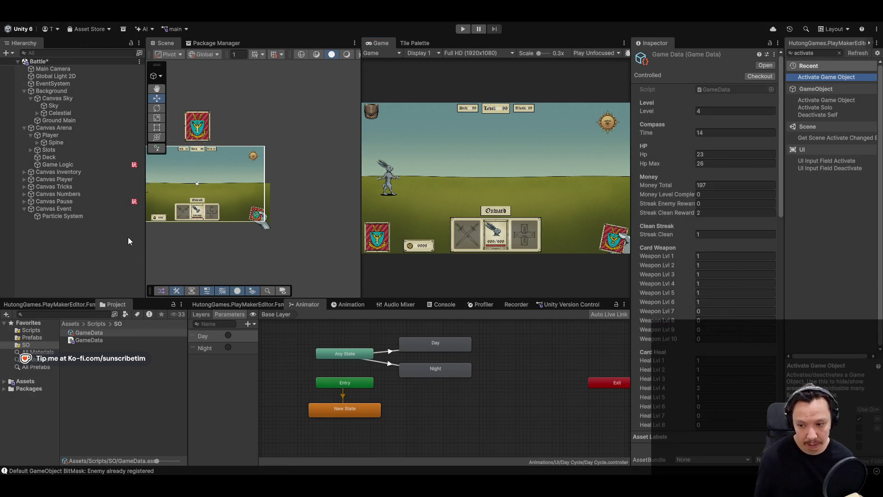
Change the time increment in Combinations.cs from 0.25f to 0.5f
key(alt+Tab)
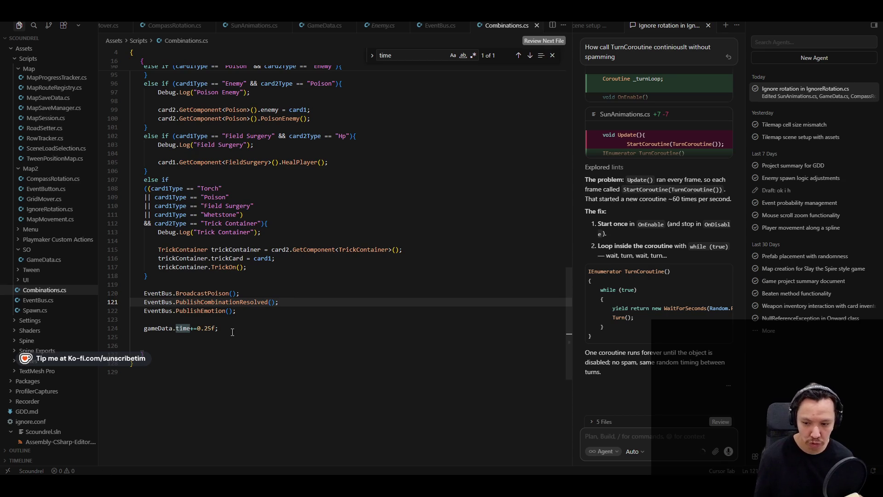
key(BackSpace)
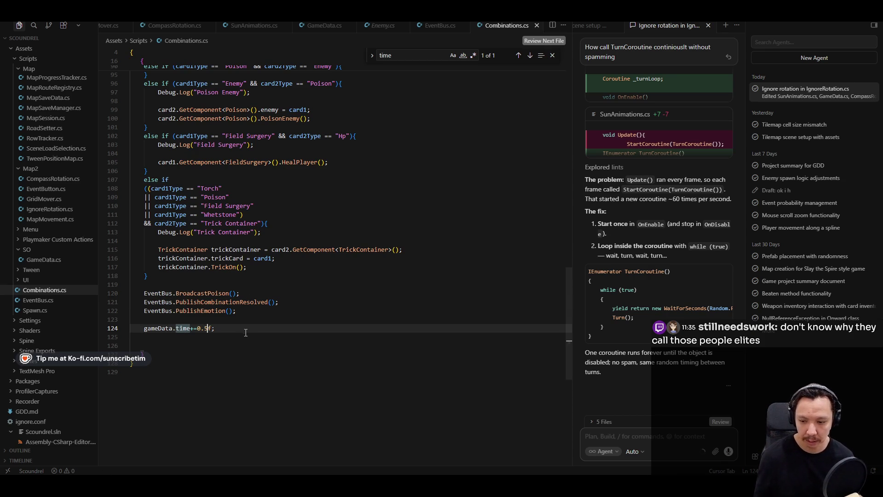
key(Return)
key(Return)
Add Cursor-suggested if/else-if time checks below the increment, with the upper threshold changed to 21
text(game)
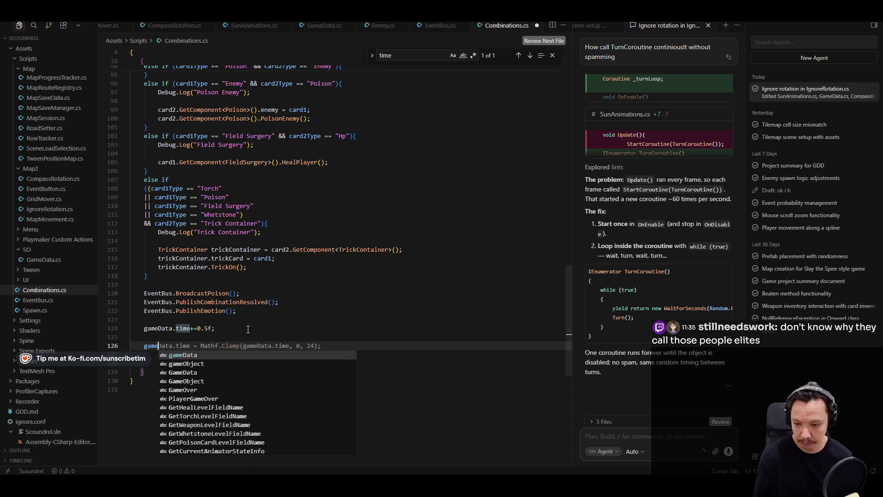
text(da.)
key(ctrl+BackSpace)
key(ctrl+BackSpace)
text(if)
key(Tab)
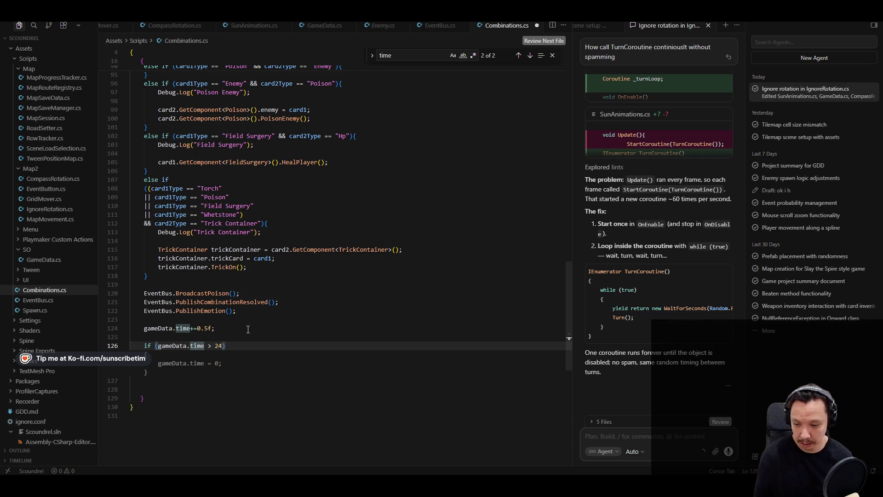
key(ctrl+shift+Right)
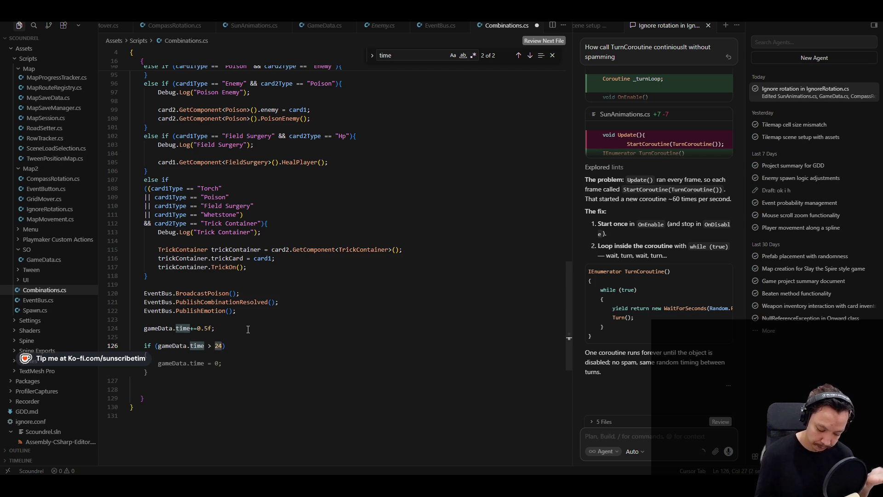
text(2)
key(BackSpace)
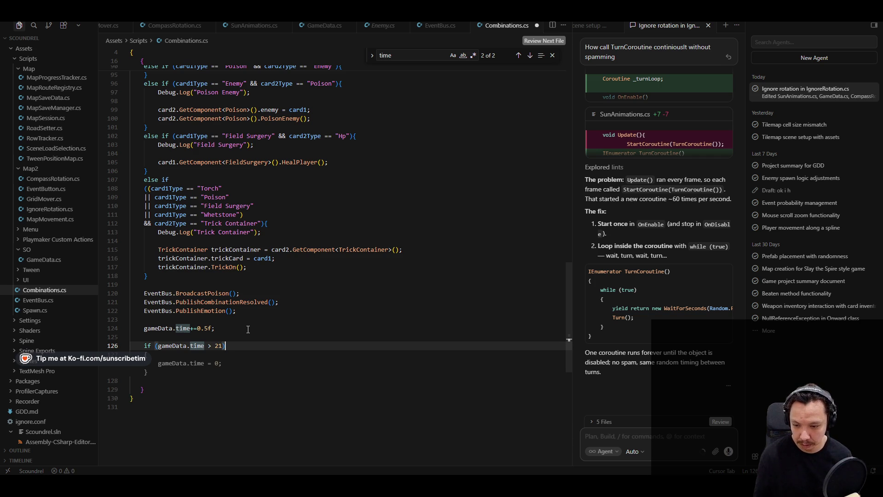
key(Tab)
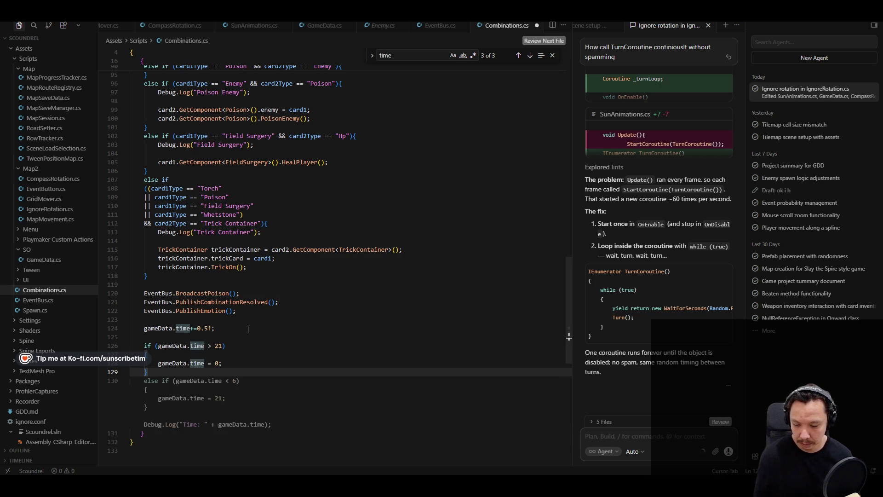
key(Tab)
key(Tab)
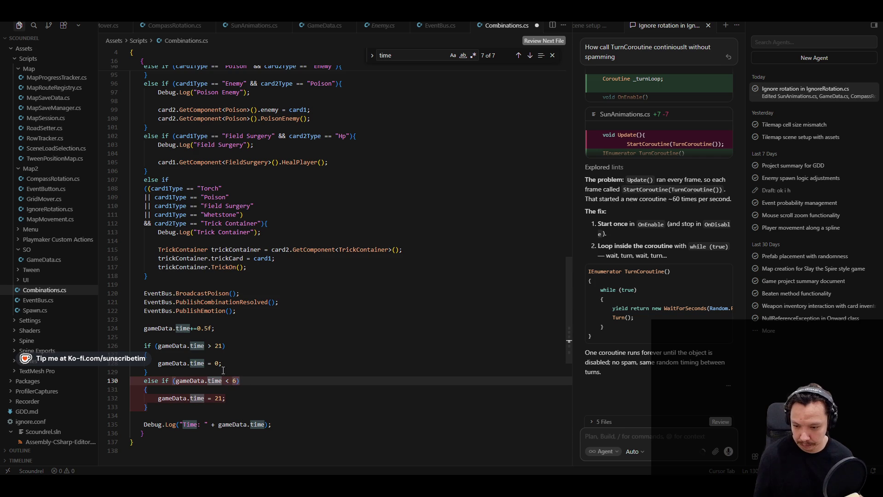
Make the 6 check an equality test, delete both reset lines, and add PublishSunset at 21
click(211, 349)
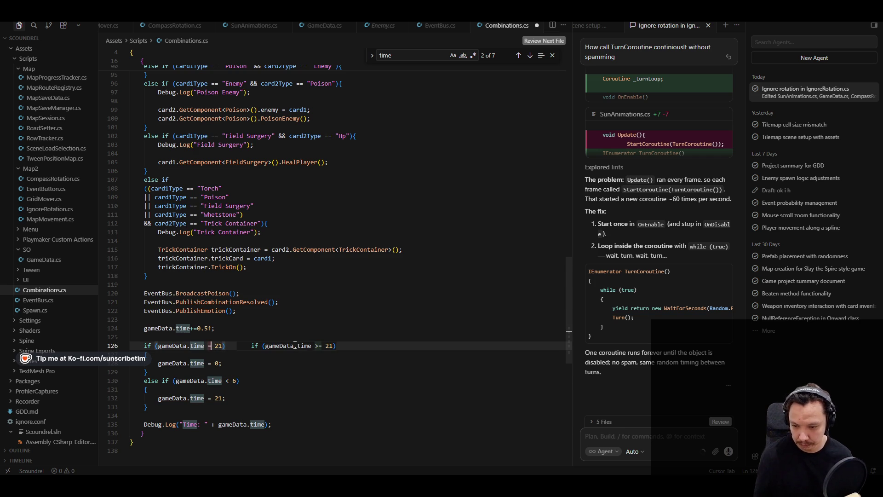
click(227, 381)
key(BackSpace)
drag(222, 363, 159, 365)
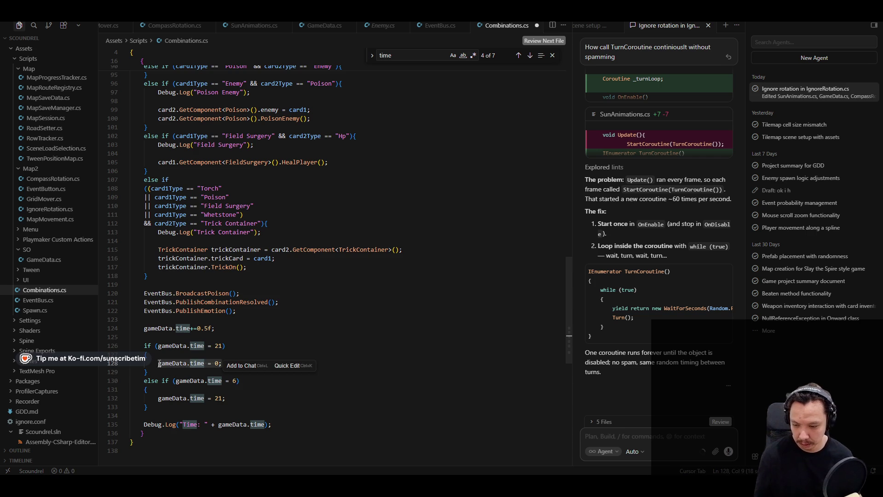
key(BackSpace)
click(234, 394)
key(shift+Home)
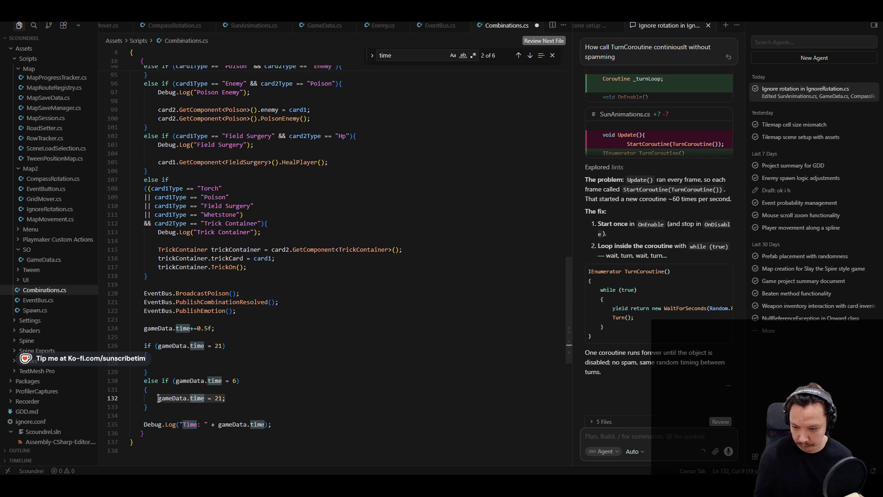
key(BackSpace)
key(Tab)
key(Tab)
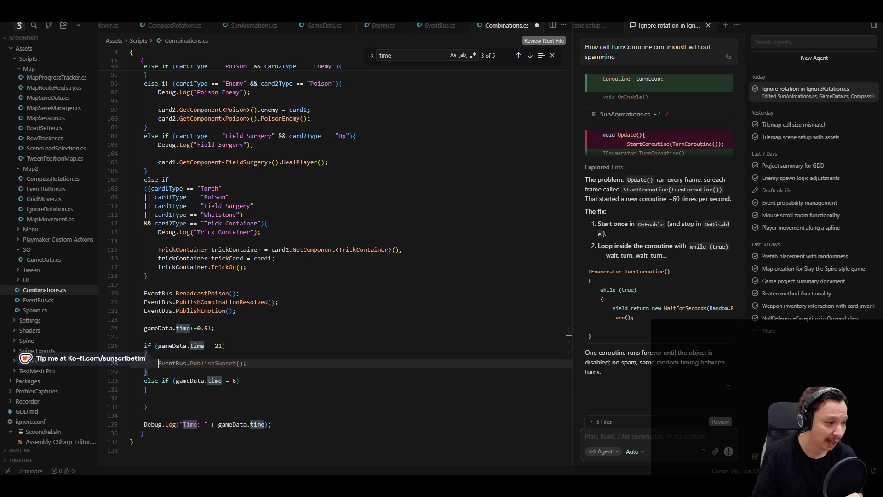
Declare a [Space] public Animator day field below the gameData field
scroll(431, 147, up, 20)
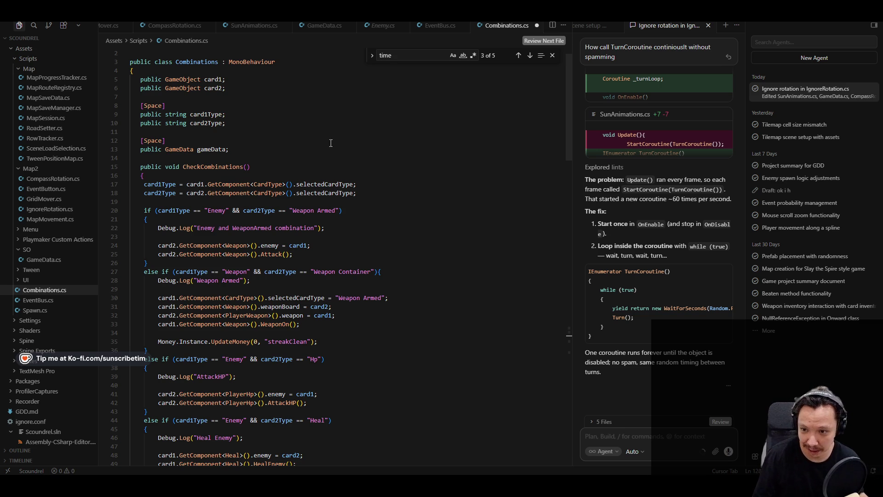
click(282, 152)
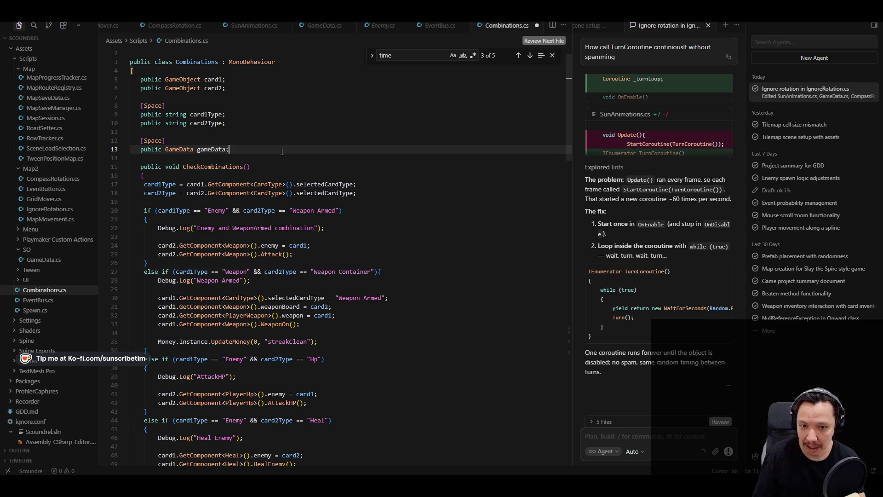
key(Return)
key(Return)
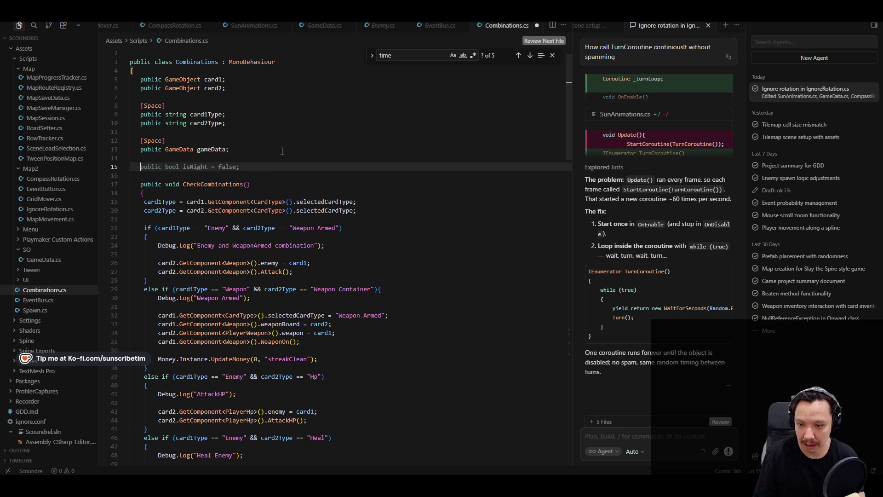
text([S)
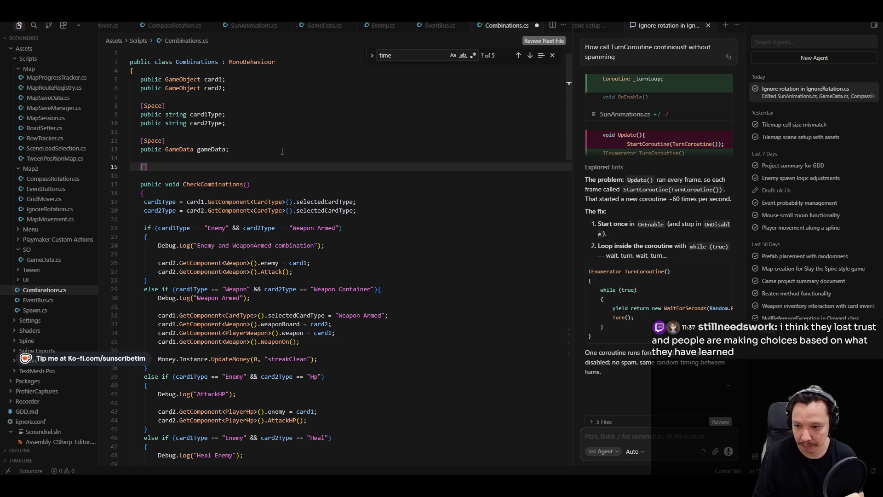
text(pace])
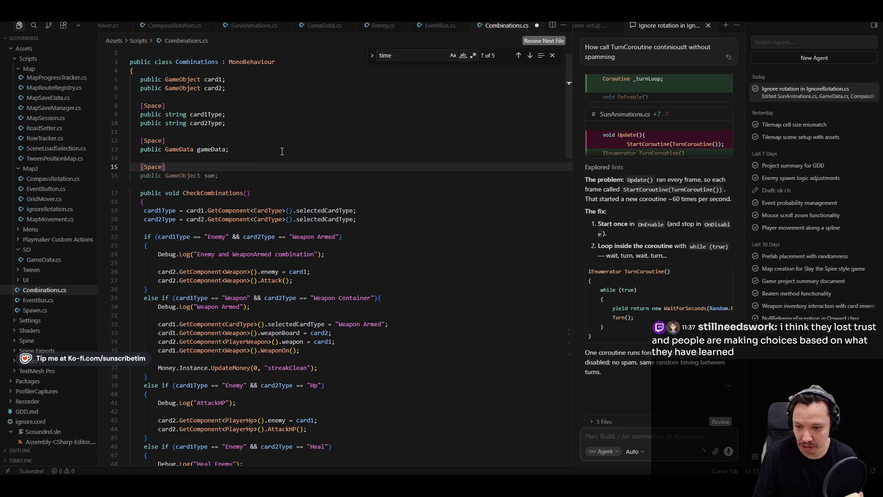
key(Tab)
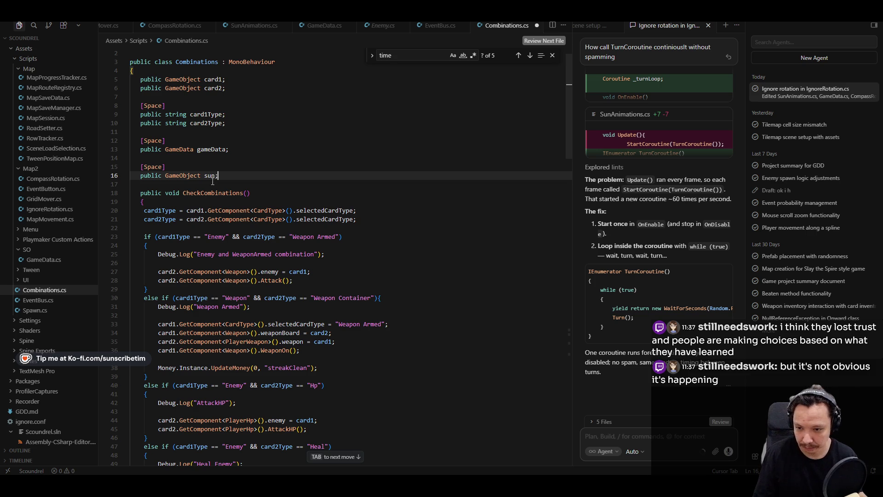
double_click(210, 176)
text(day)
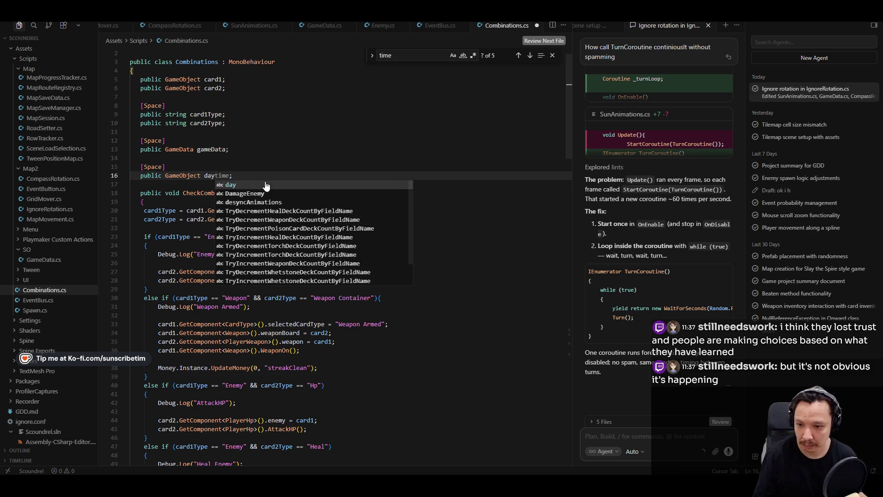
key(Escape)
double_click(183, 175)
text(Animator)
key(Escape)
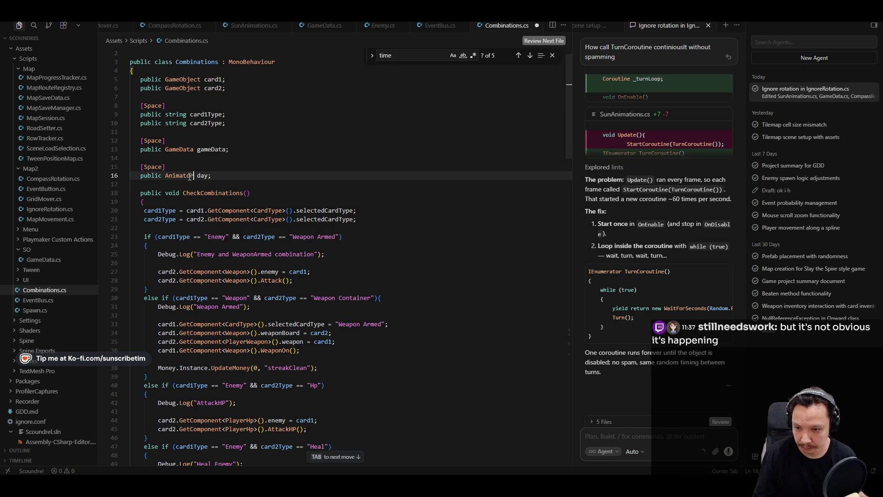
Add day.SetTrigger("Night") in the time 21 branch and day.SetTrigger("Day") in the time 6 branch, then save
scroll(287, 182, down, 20)
click(239, 274)
click(223, 236)
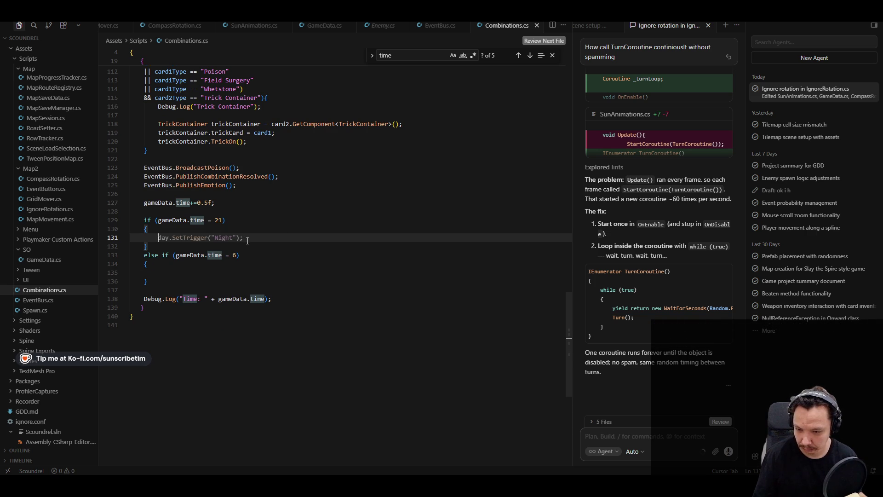
key(Tab)
key(Tab)
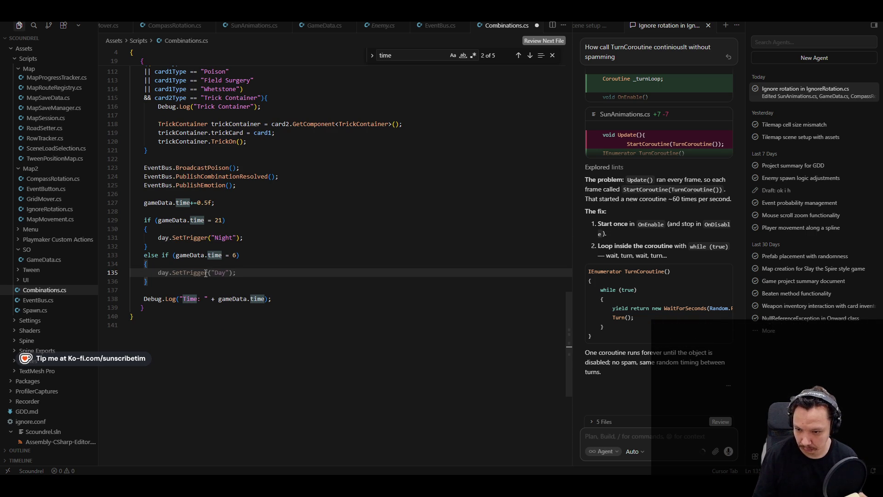
key(Tab)
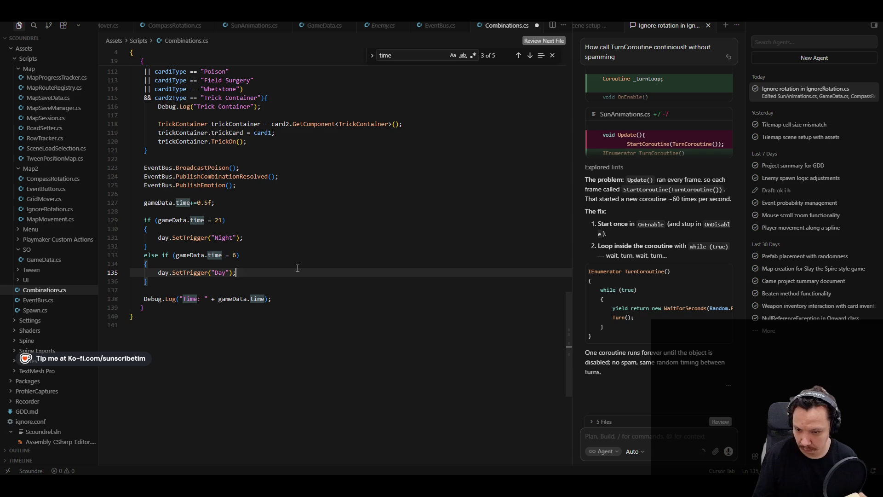
key(ctrl+s)
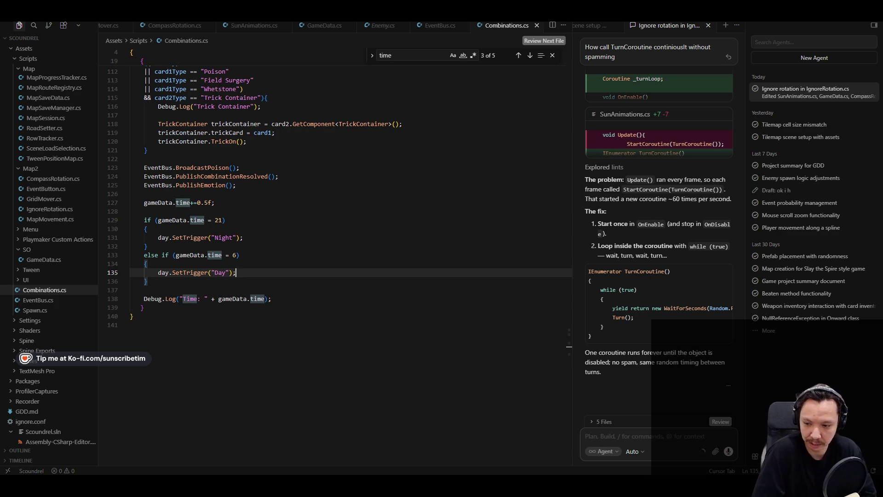
click(381, 279)
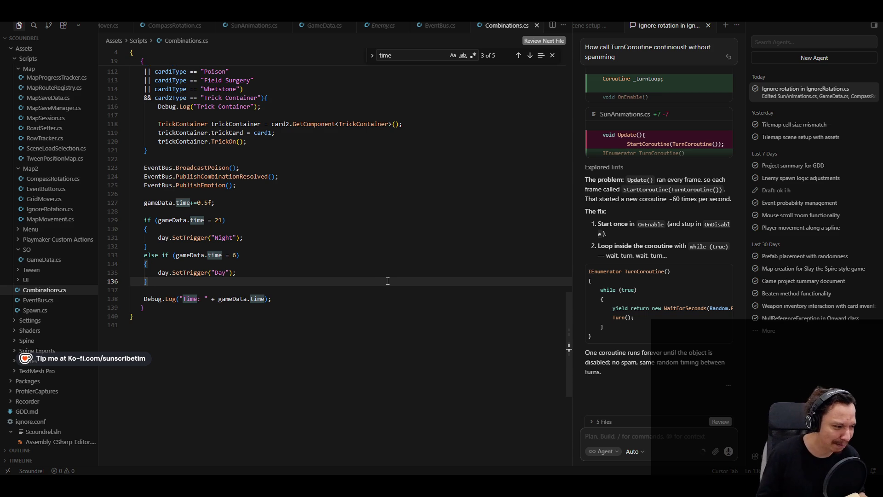
click(147, 229)
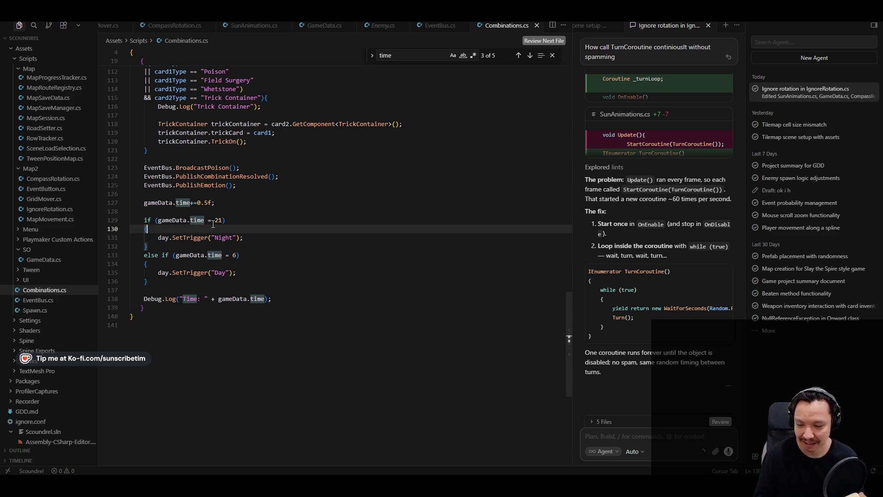
key(alt+Tab)
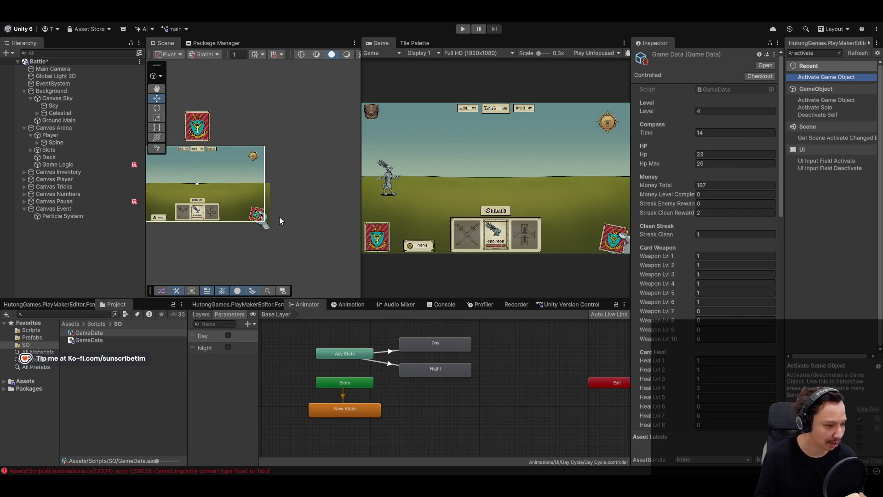
Open the Console and read both CS0029 float-to-bool errors at lines 129 and 133
click(250, 471)
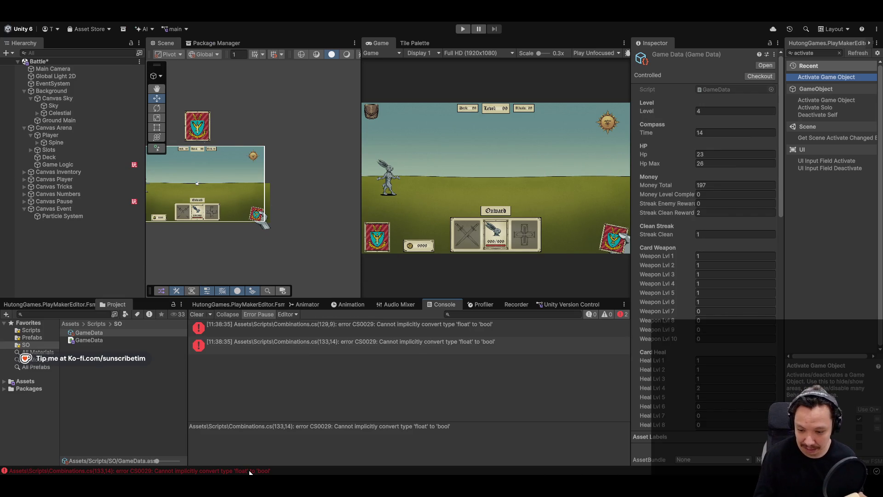
click(308, 349)
click(312, 333)
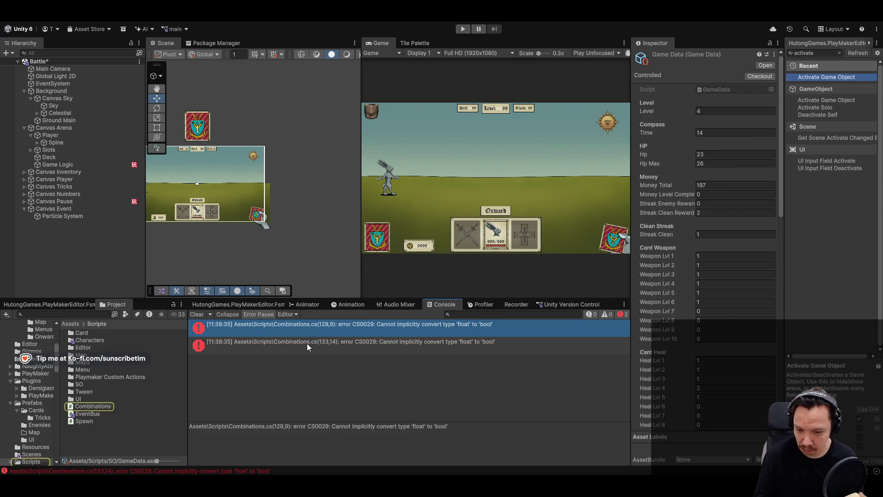
click(307, 343)
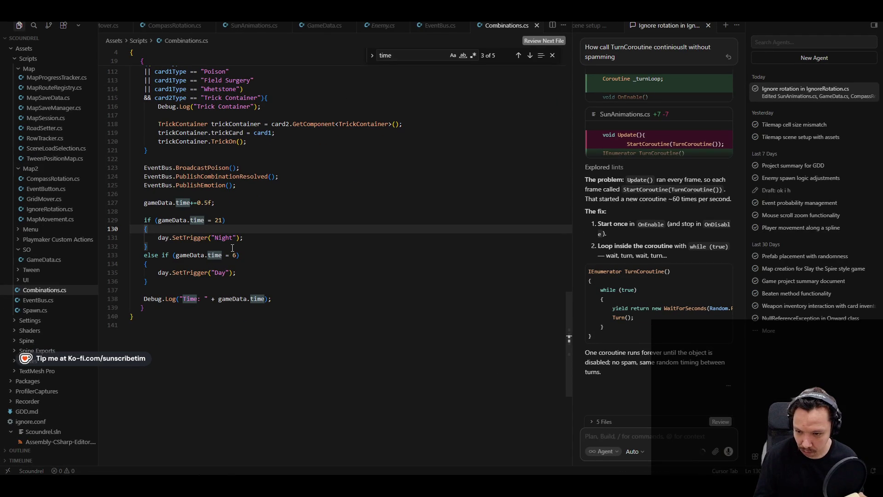
Rewrite the checks as 'time >= 21' and 'time >= 6', save, and return to Unity
scroll(237, 244, up, 1)
click(211, 243)
key(Tab)
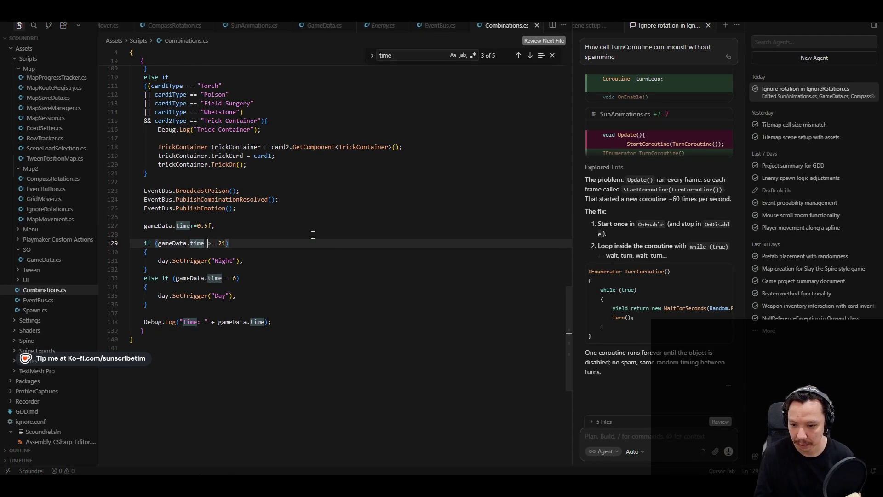
text(>)
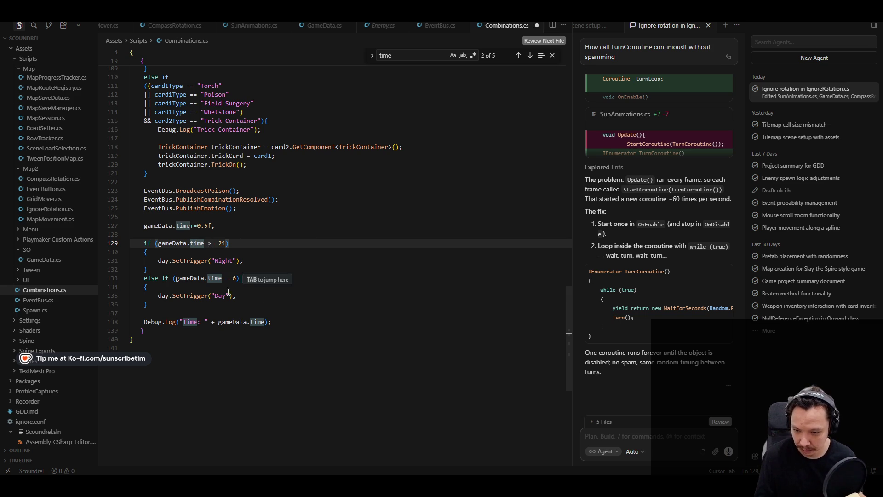
click(230, 278)
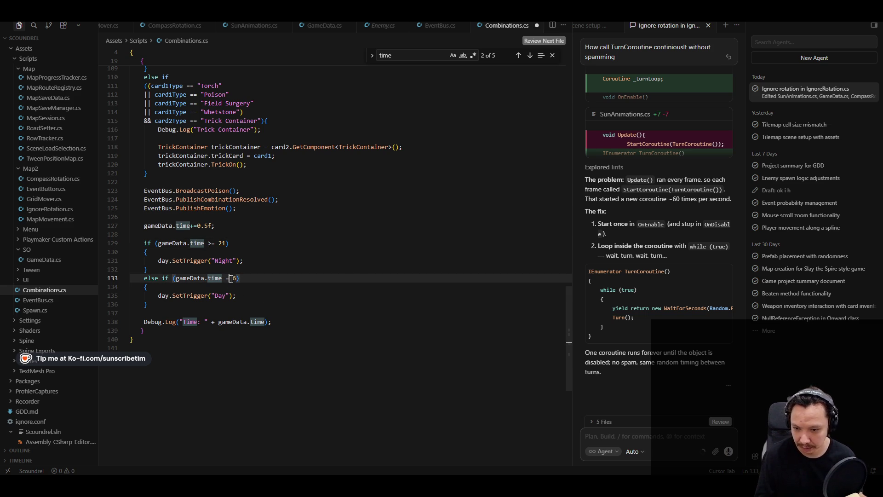
text(<)
click(286, 284)
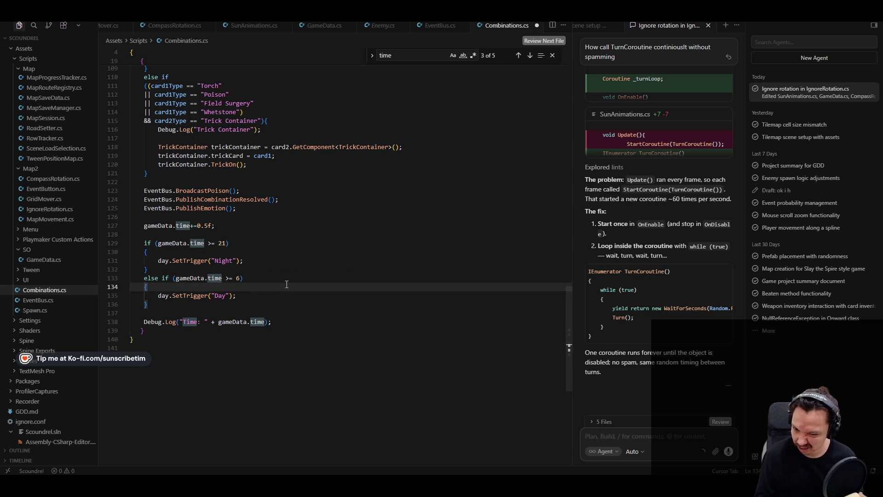
key(ctrl+s)
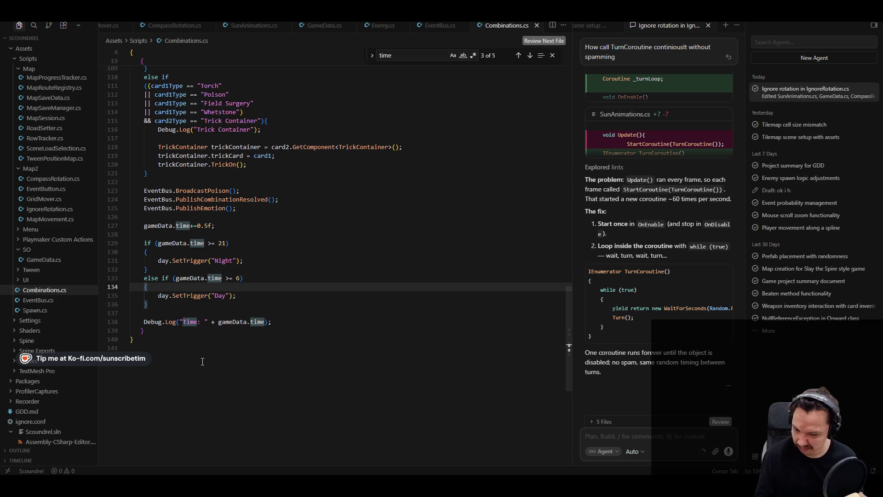
key(alt+Tab)
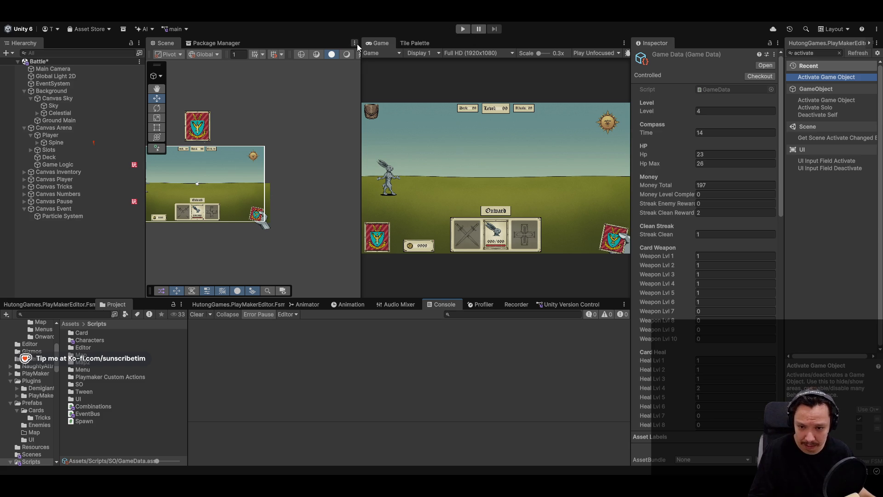
Start Play mode in the normal editor layout and inspect the Game Logic and Player objects
click(463, 28)
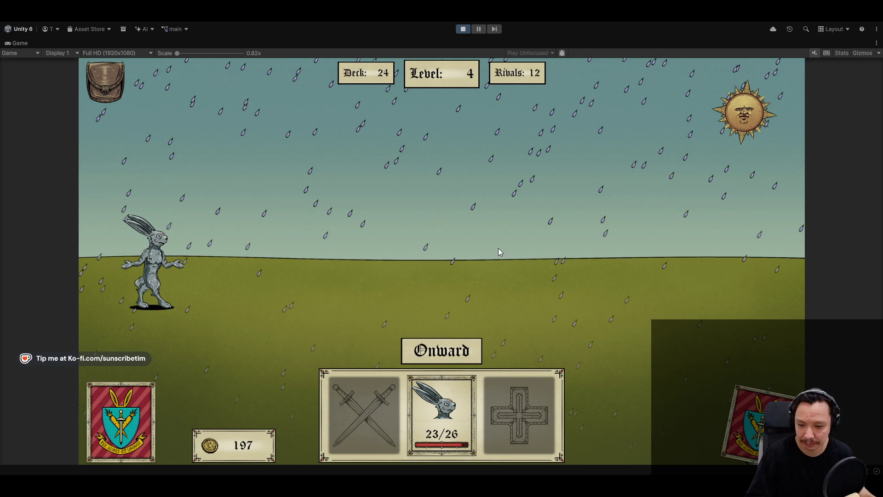
key(shift+space)
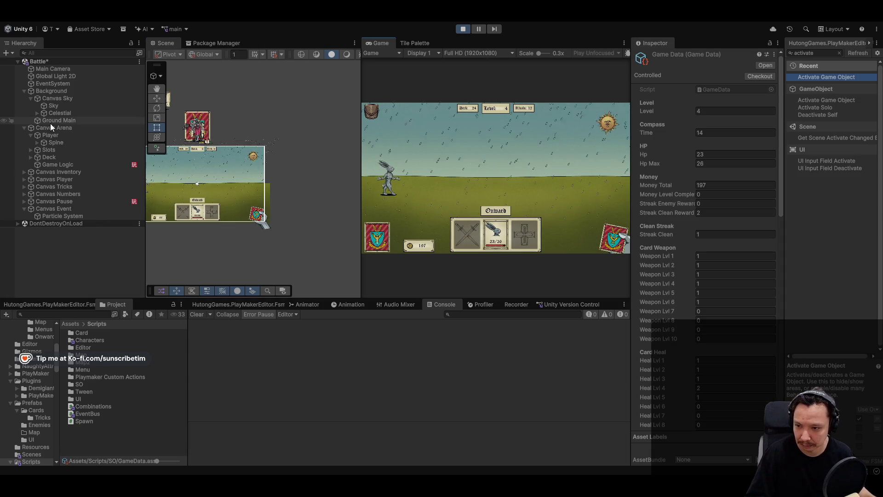
click(77, 164)
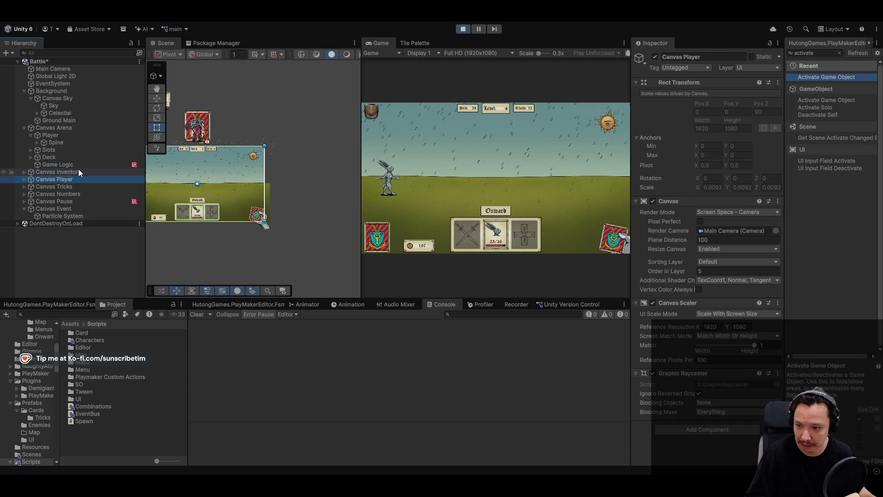
click(81, 216)
click(72, 156)
click(73, 134)
Check the GameData asset in the SO folder (Time 14, HP 23, money 197) and advance onward
click(73, 91)
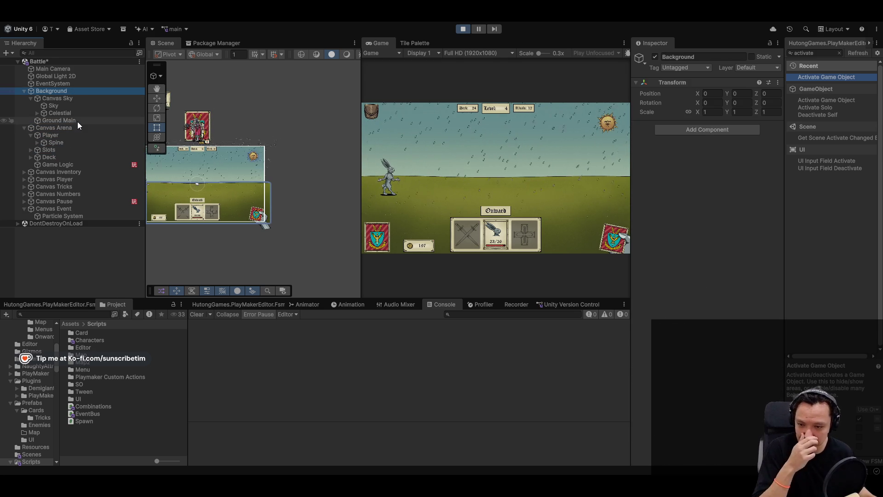
click(69, 98)
click(74, 135)
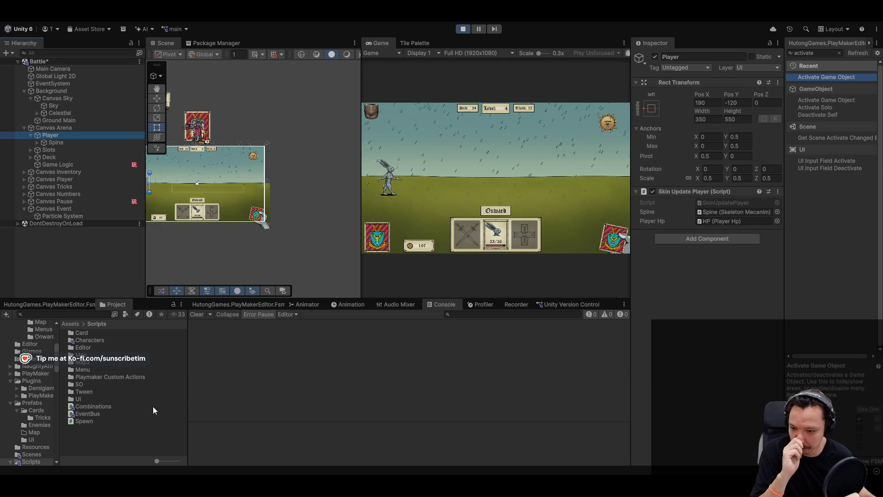
double_click(84, 382)
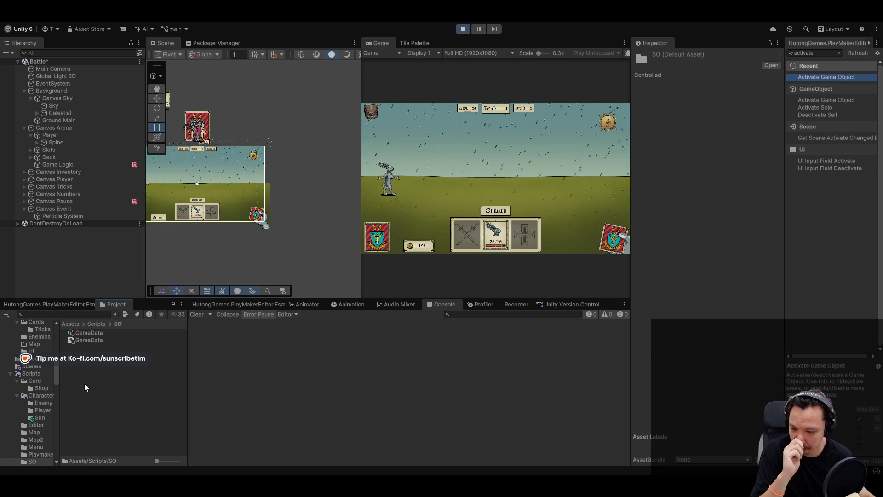
click(93, 333)
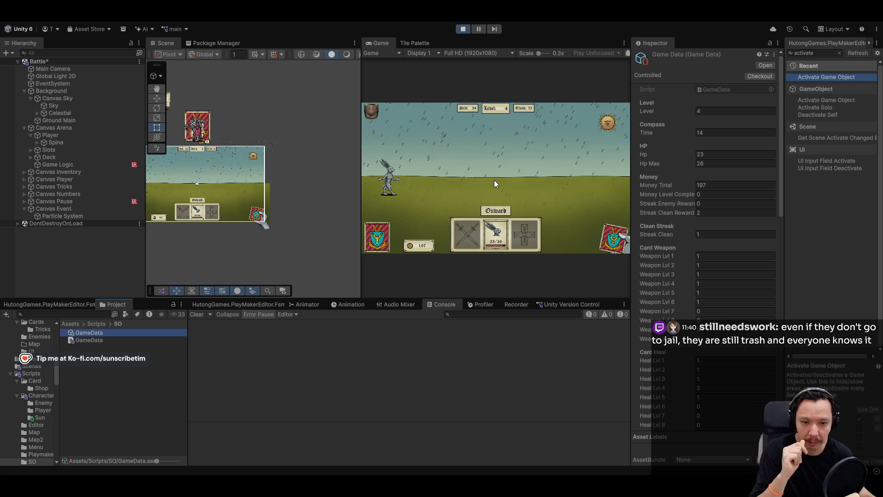
click(496, 210)
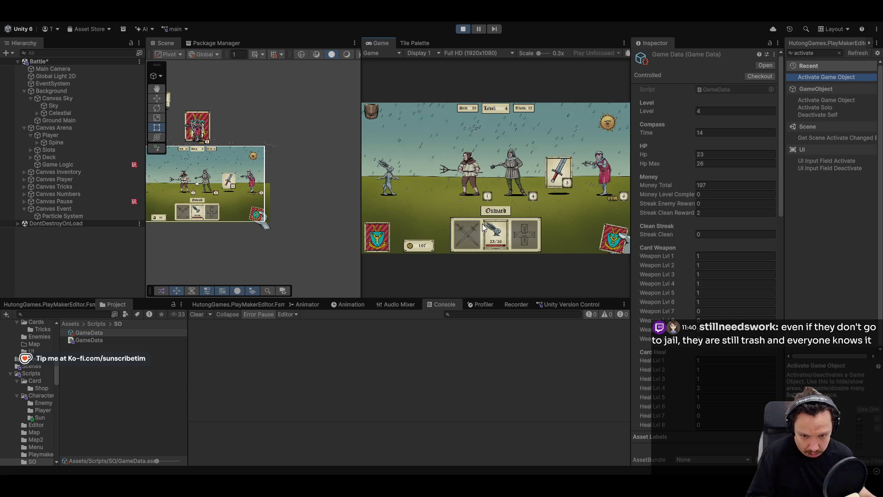
Play the crossed-swords card, read the unassigned day error, stop Play, and select Game Logic
click(467, 236)
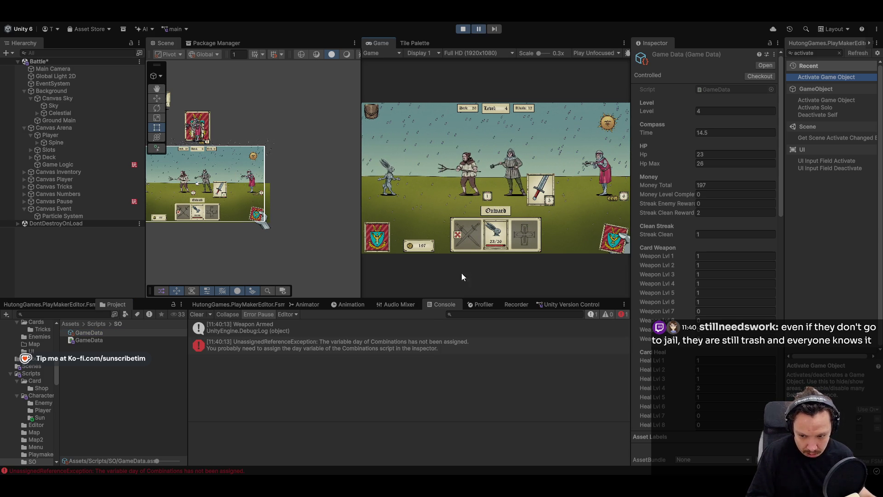
click(359, 353)
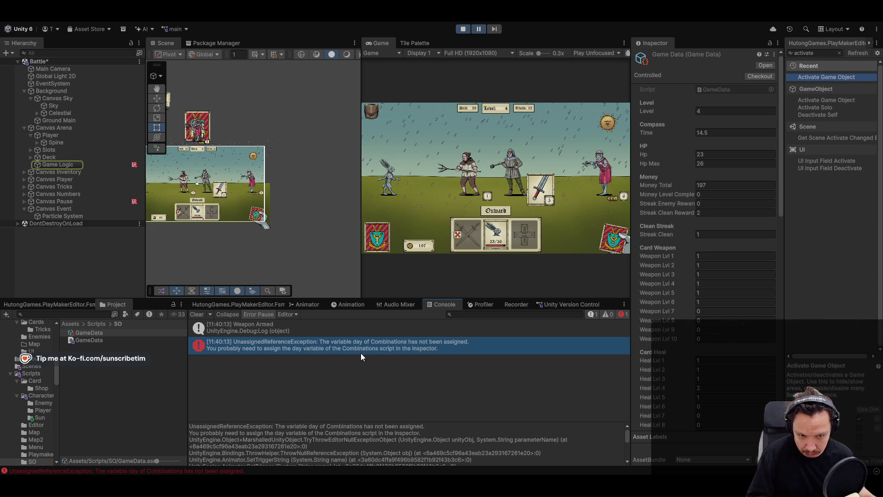
click(463, 30)
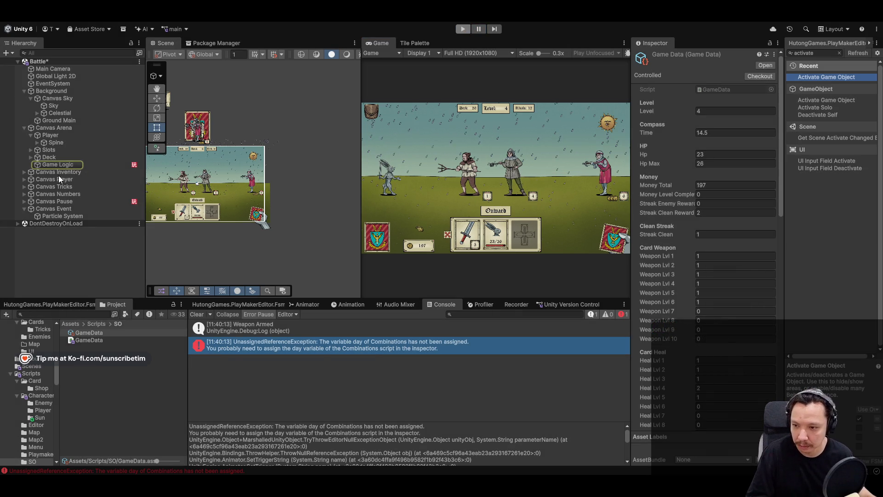
click(63, 106)
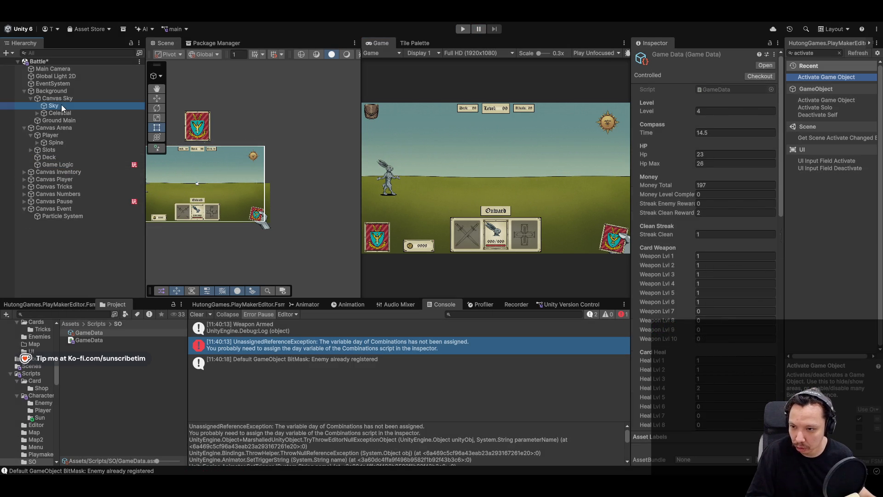
click(49, 149)
click(57, 164)
Assign the Canvas Sky animator to the Combinations Day field and clear the console
scroll(696, 261, down, 1)
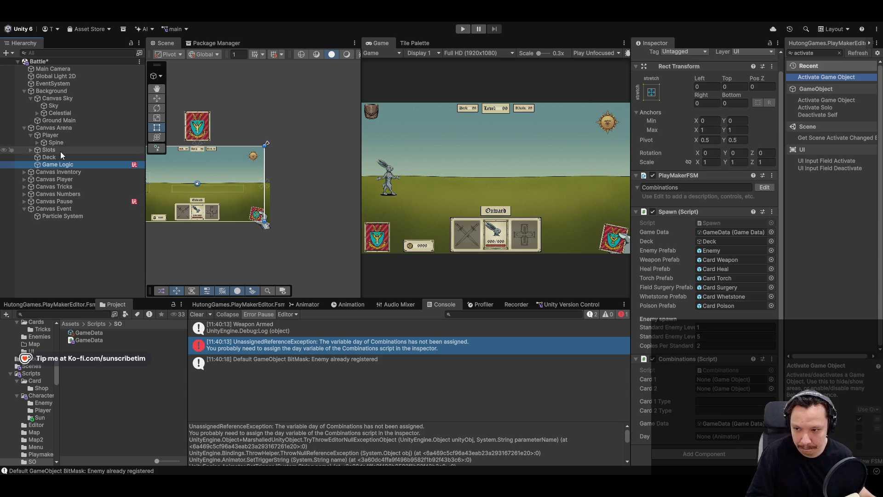
click(58, 99)
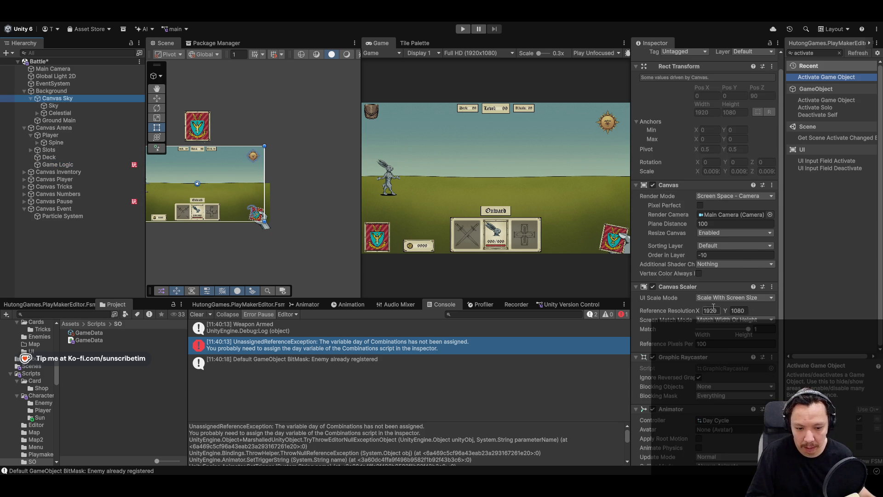
scroll(721, 309, down, 3)
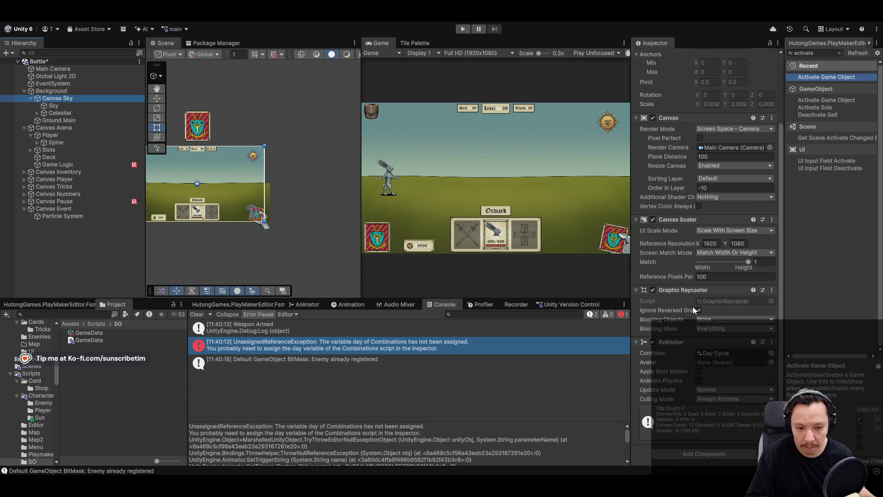
click(93, 164)
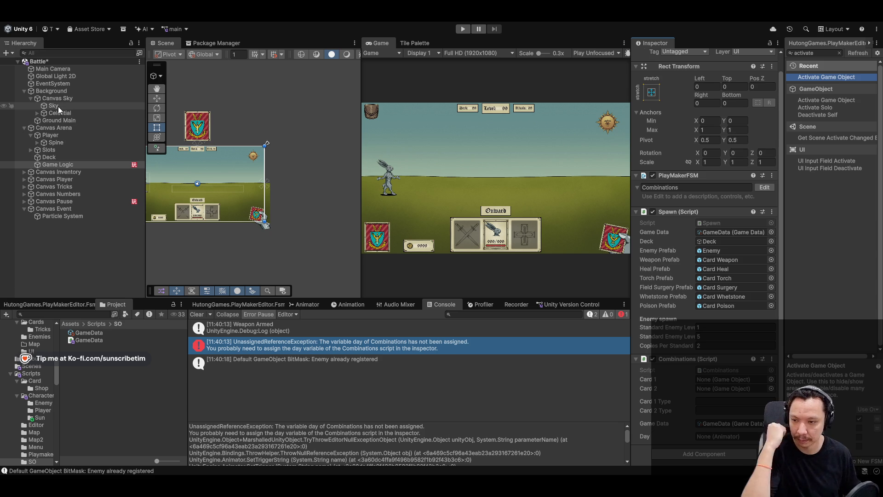
drag(56, 100, 736, 438)
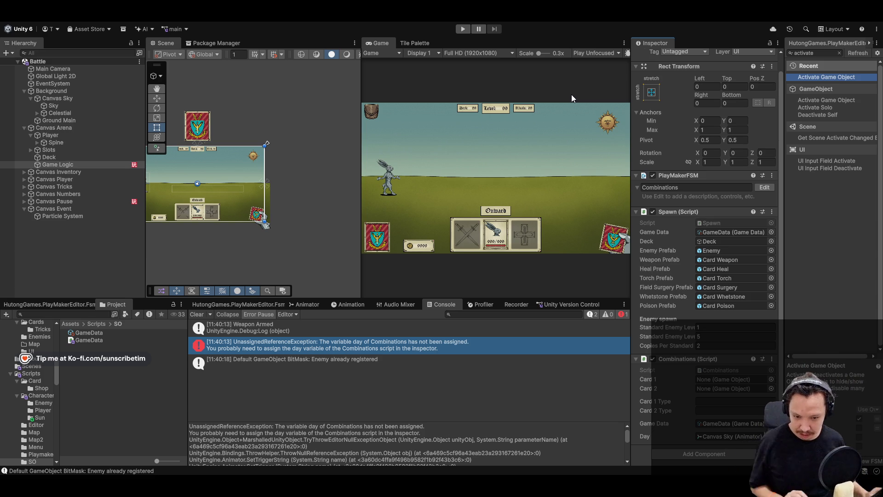
click(197, 315)
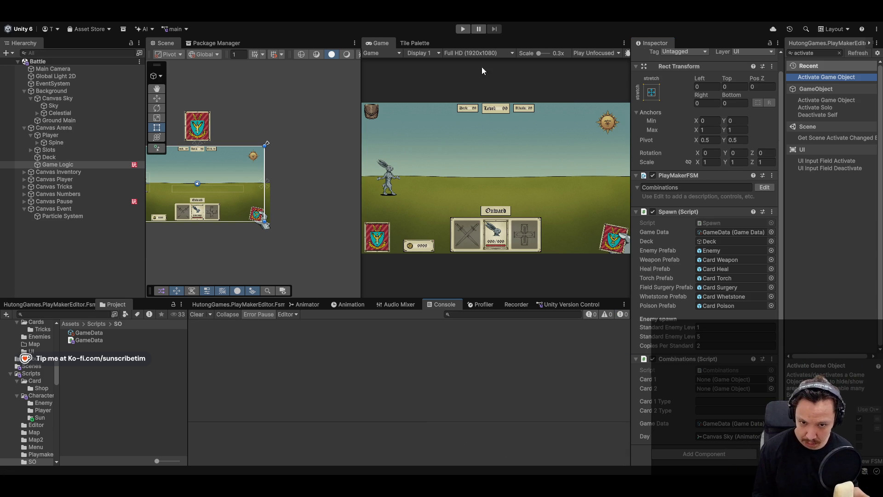
Playtest the battle, advancing until Time logs 15 and 15.5, then stop
click(463, 32)
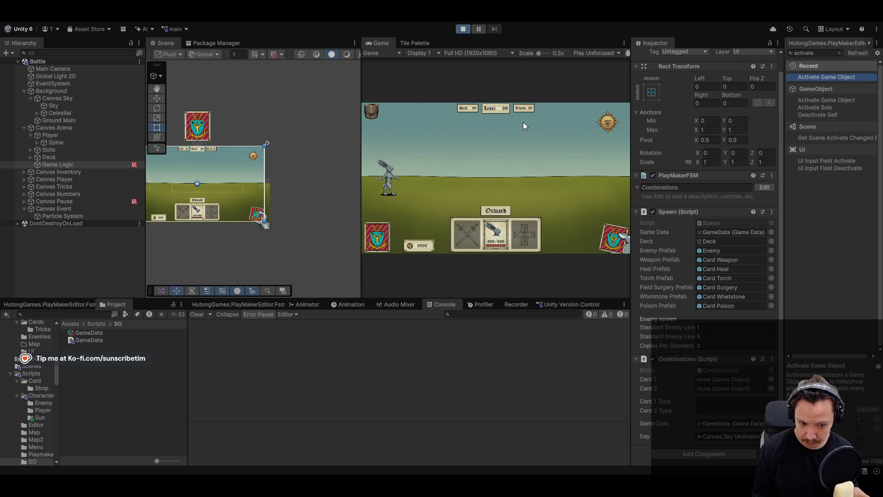
click(506, 211)
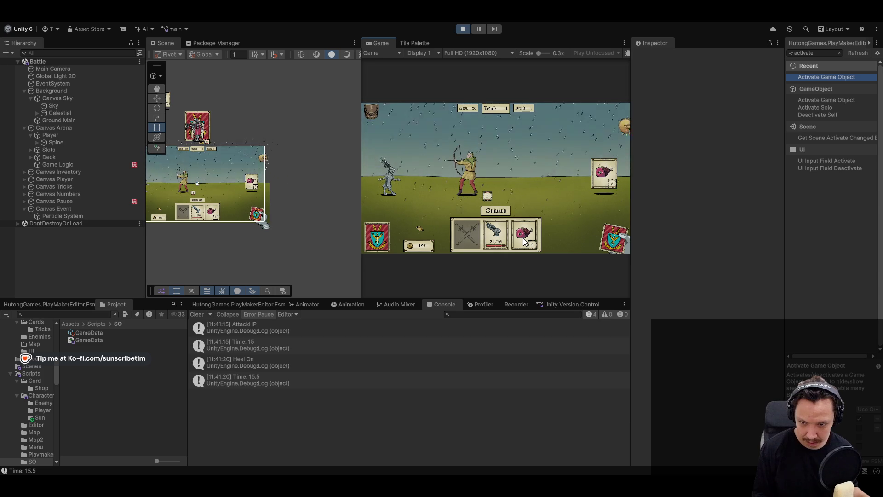
click(463, 29)
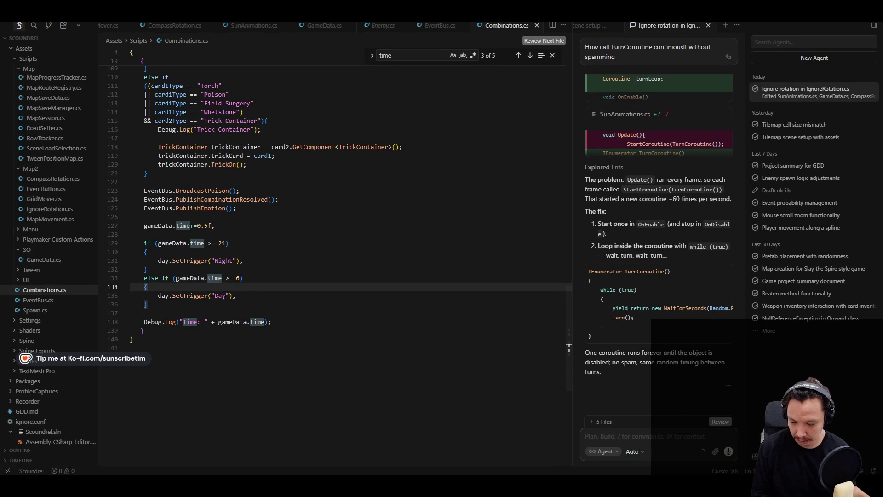
Review the night and day conditions and the Time log line, then bring Spine forward
click(214, 243)
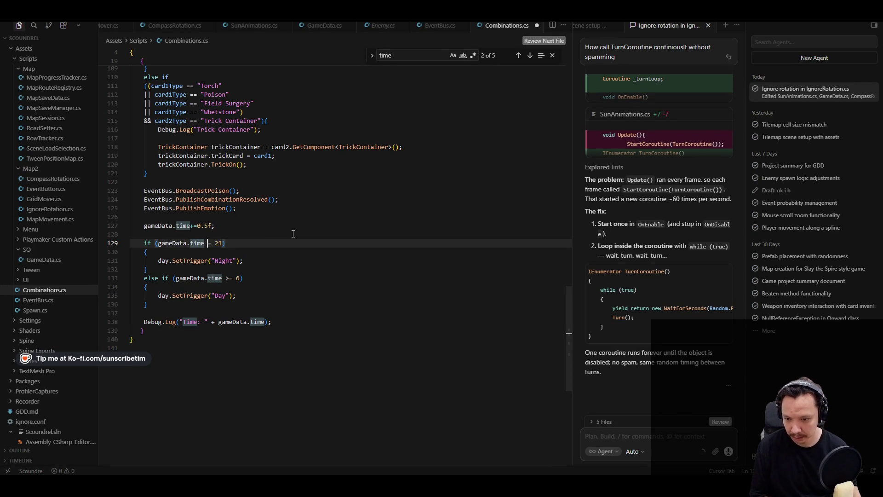
click(229, 278)
click(287, 324)
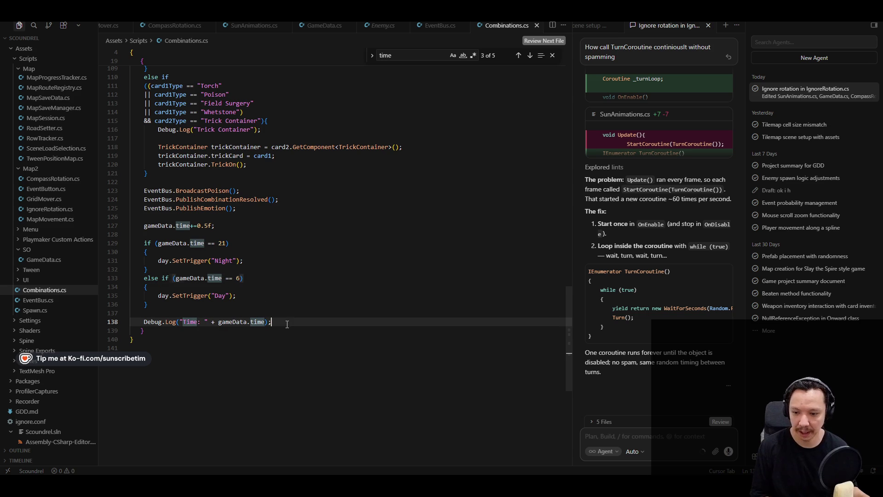
key(alt+Tab)
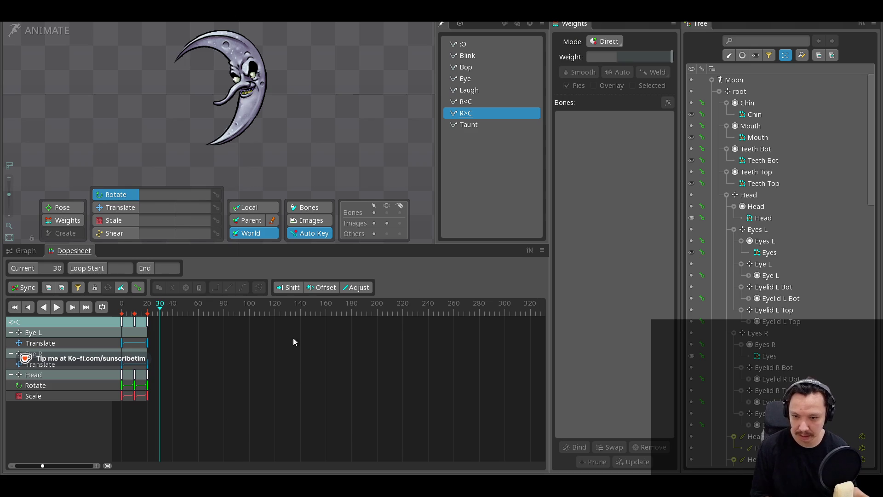
Return from Spine to Unity so the edited scripts recompile
key(alt+Tab)
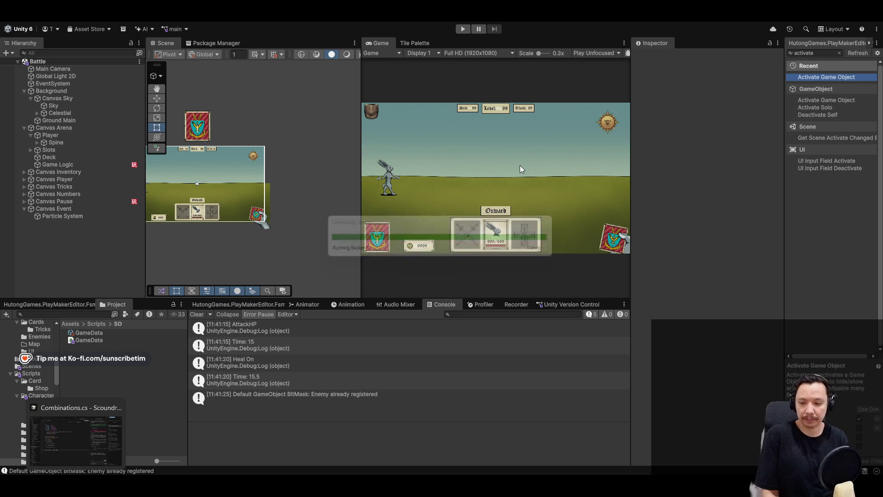
Start the Battle scene, heal the hare with meat cards, and sword-attack the right and middle enemies
click(463, 29)
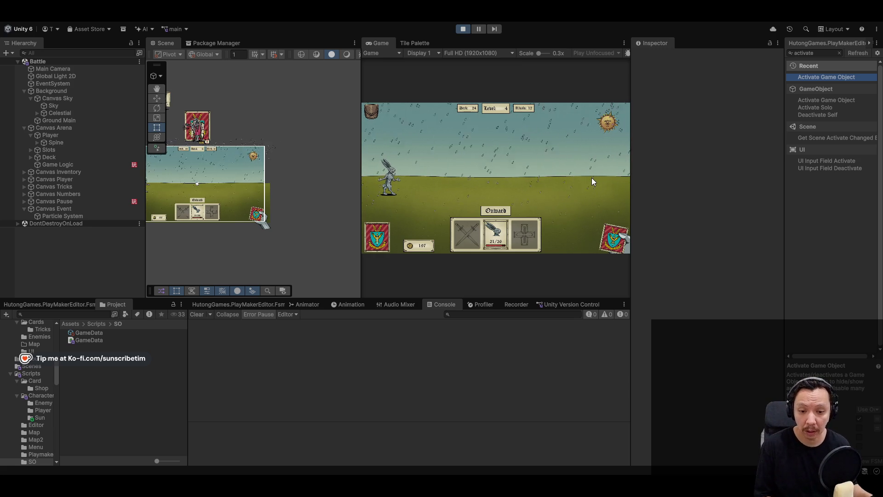
click(492, 212)
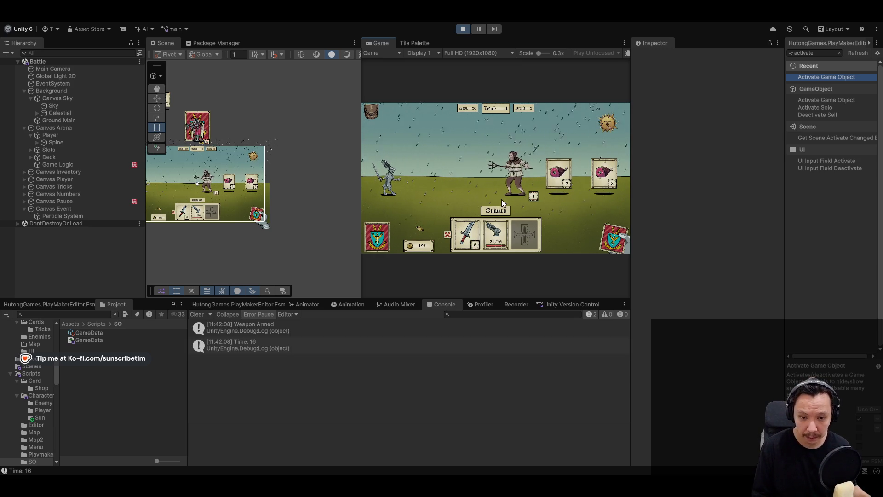
click(539, 237)
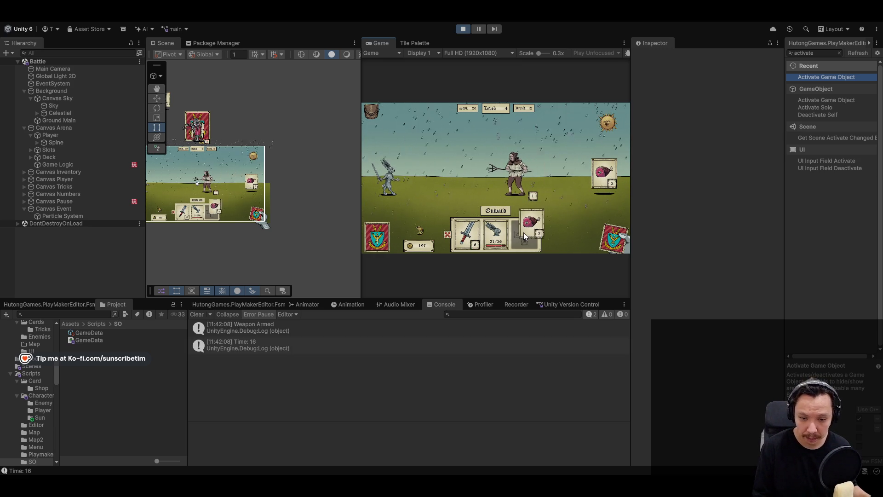
click(516, 240)
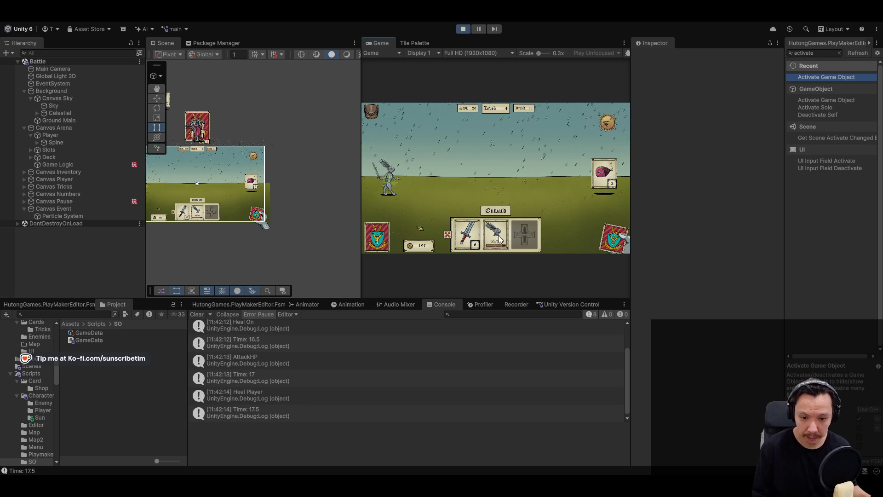
click(594, 187)
click(496, 212)
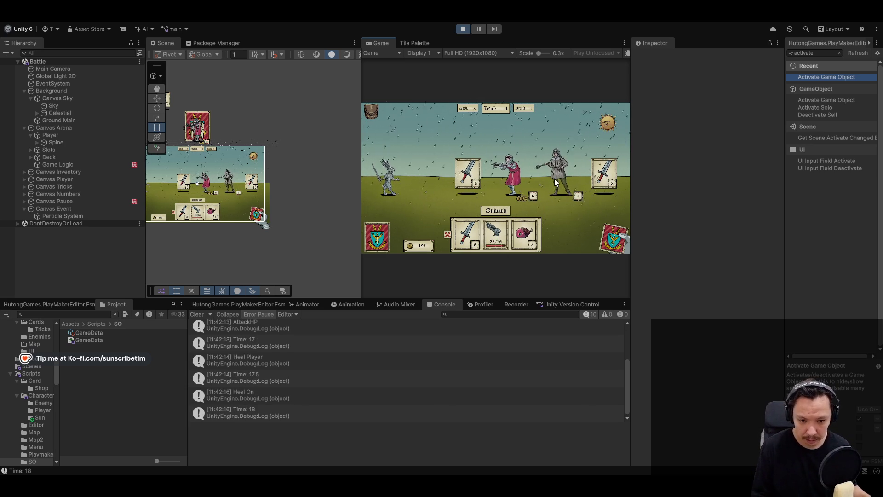
click(565, 177)
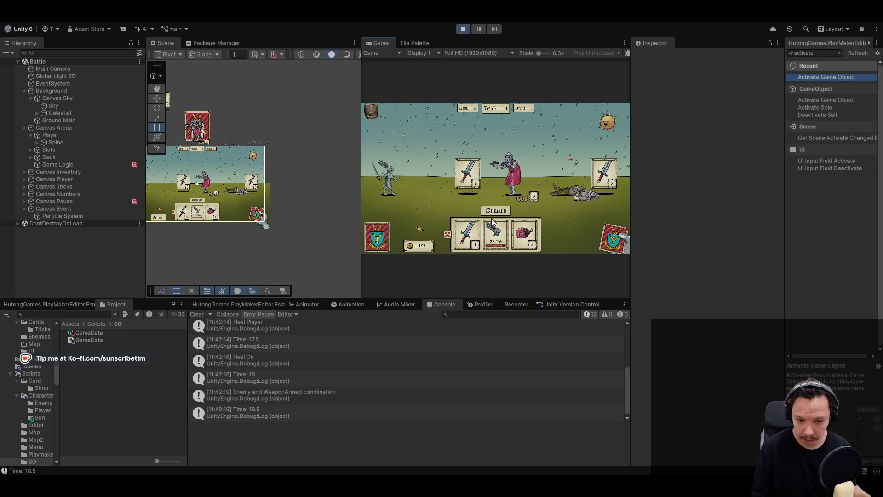
click(509, 175)
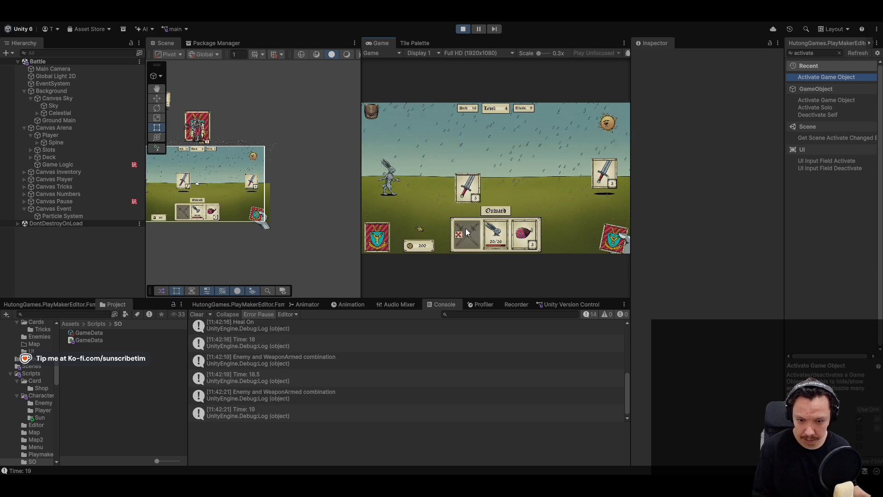
Keep advancing, attacking and healing until time passes 21 and the night sky with moon appears
click(502, 211)
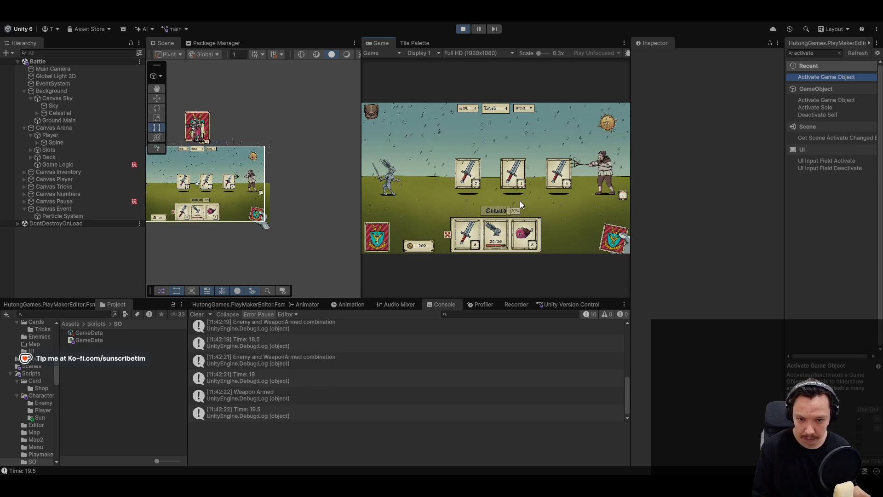
click(609, 174)
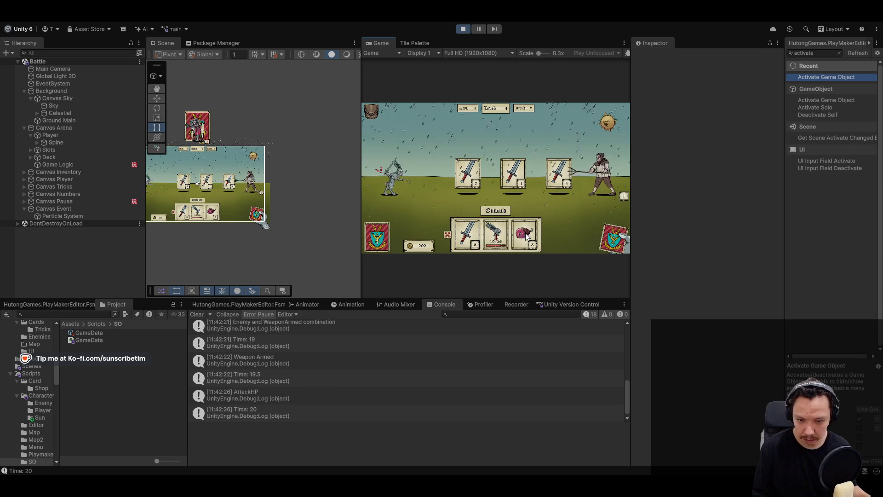
click(523, 237)
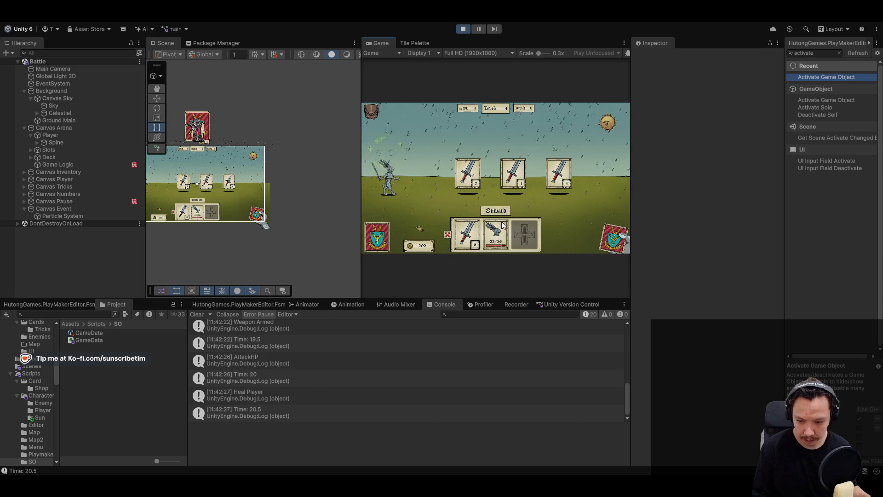
click(501, 211)
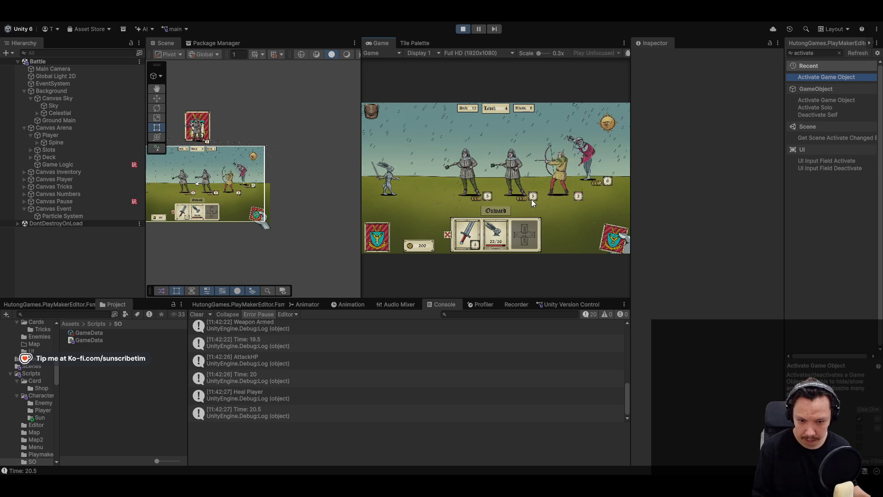
click(487, 185)
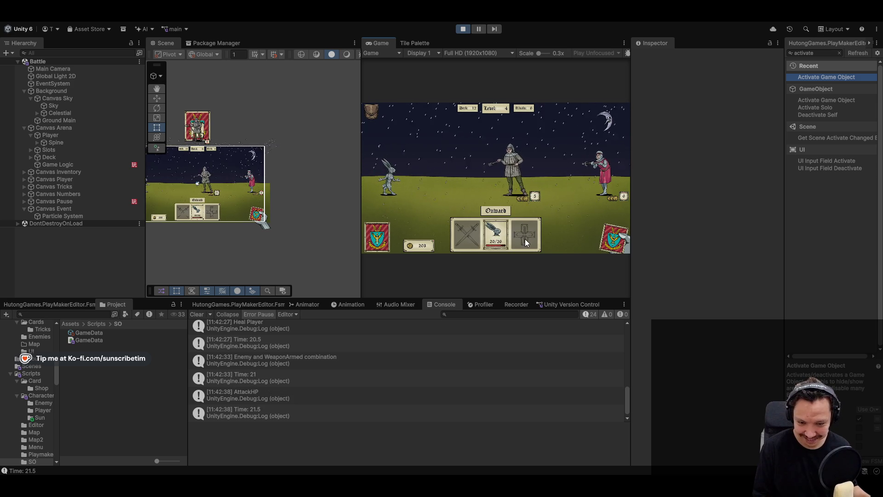
click(496, 211)
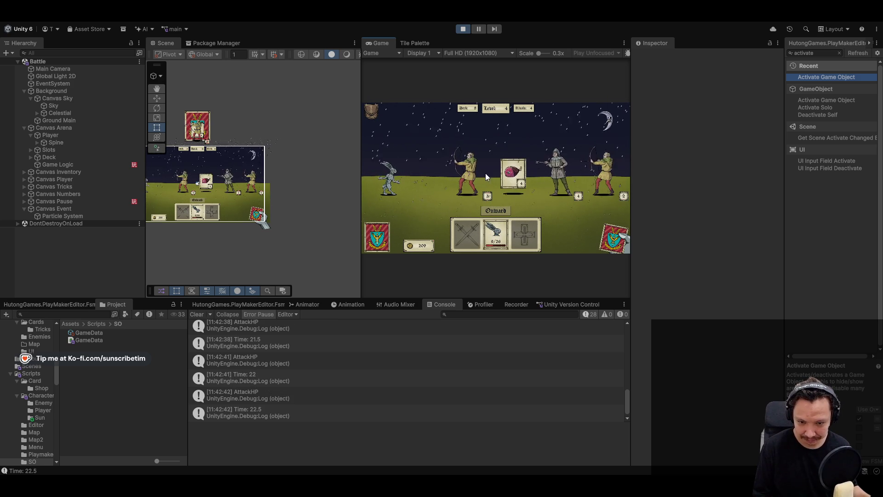
click(513, 174)
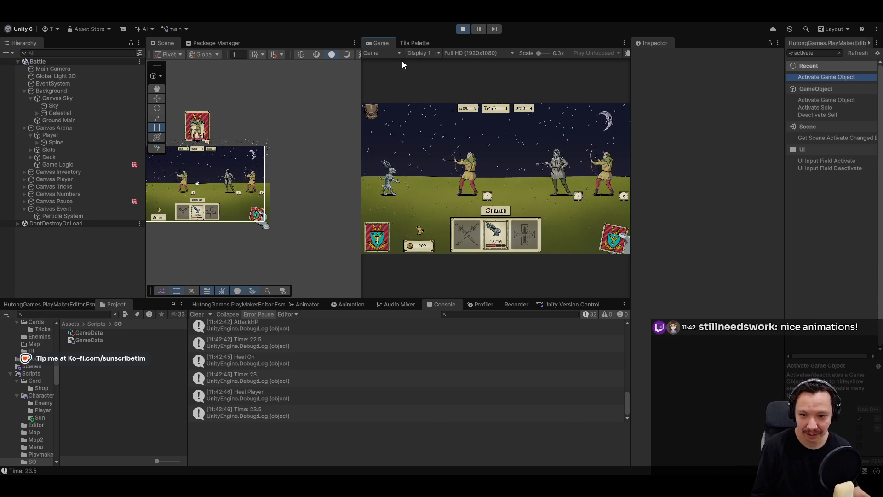
double_click(373, 44)
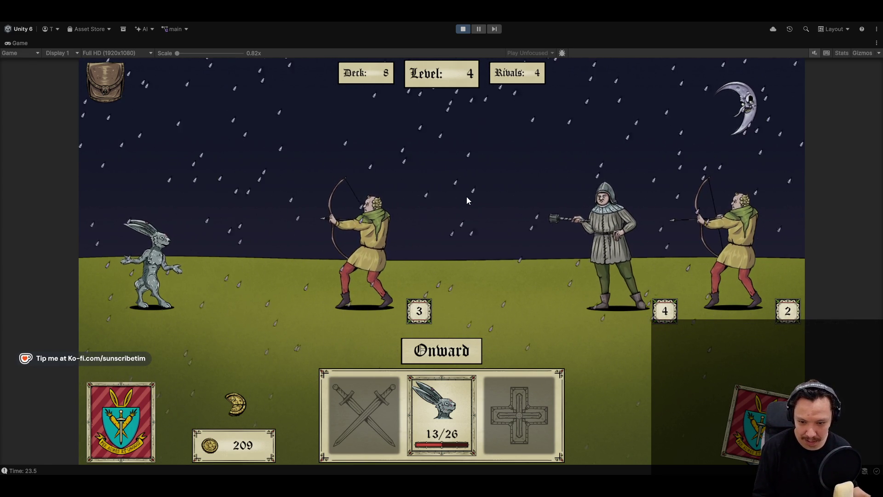
Advance two turns and heal the hare with all three ham cards
click(466, 355)
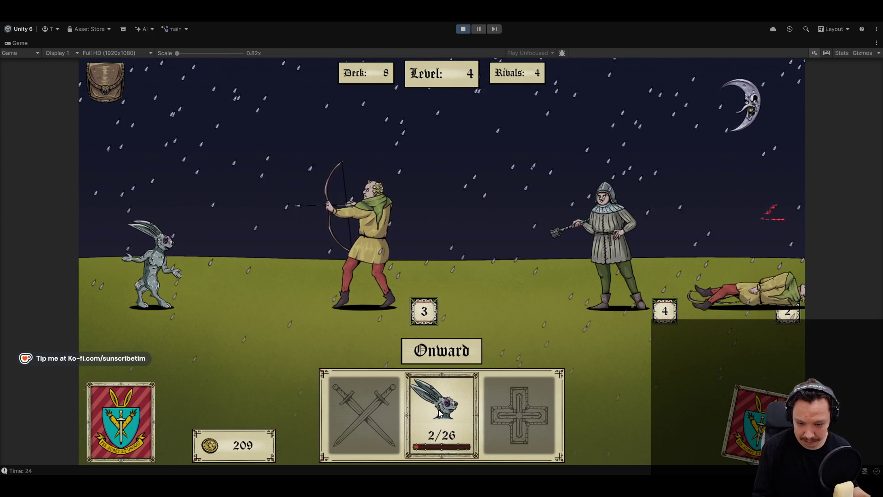
click(453, 352)
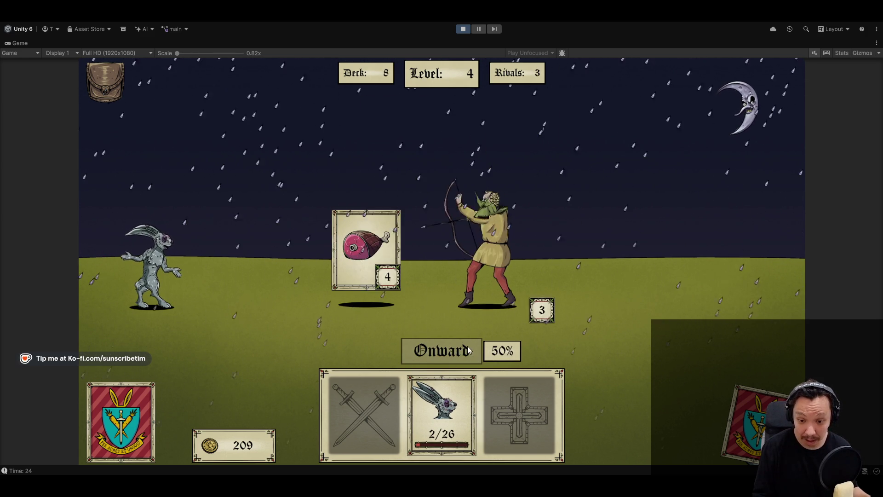
drag(365, 246, 516, 420)
click(517, 420)
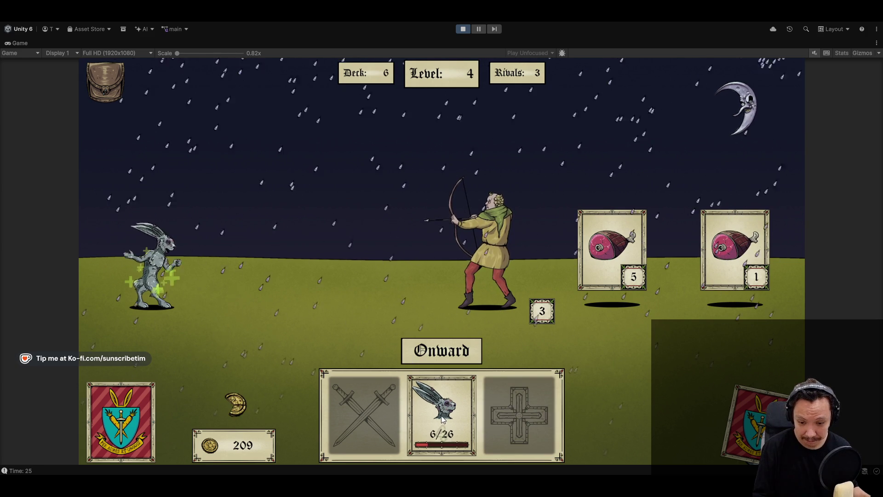
drag(595, 280, 515, 417)
click(515, 418)
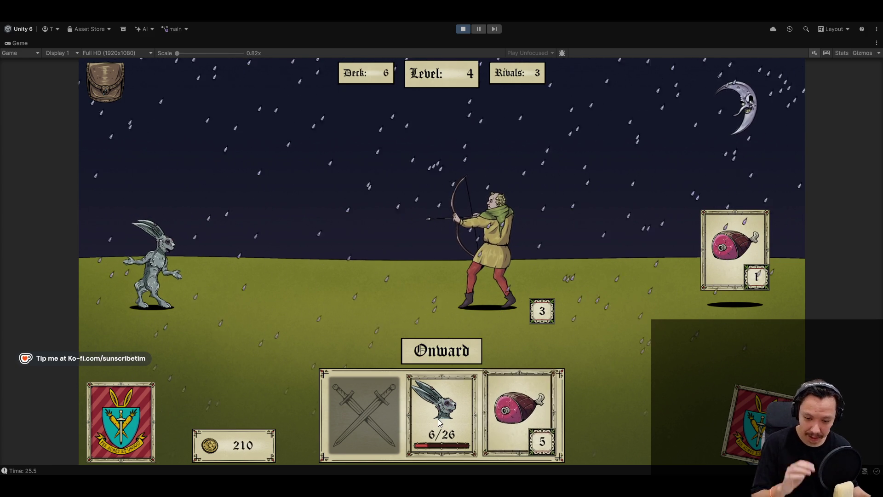
click(525, 388)
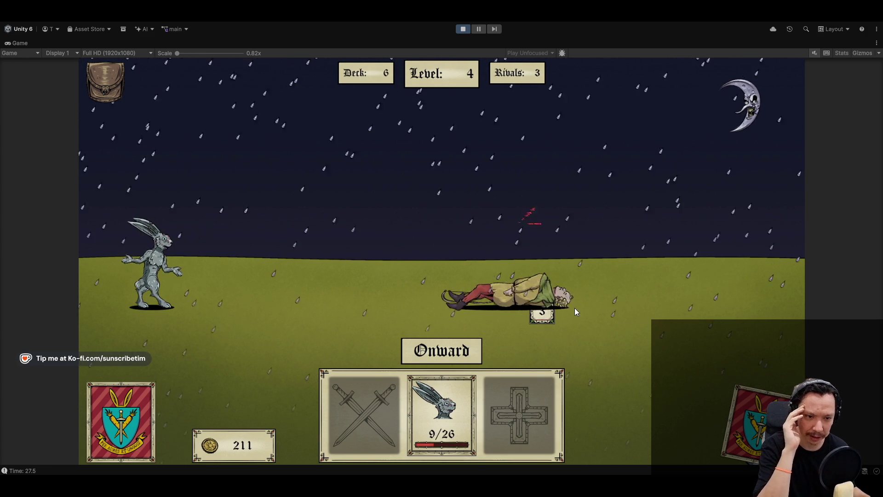
Deal the sword cards, stop the playtest at time 27.5, and return to Cursor
click(461, 354)
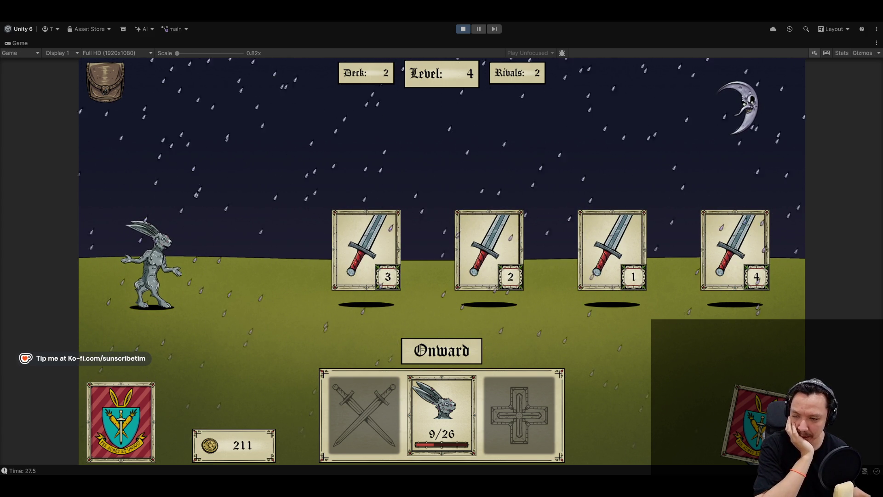
mouse_move(23, 472)
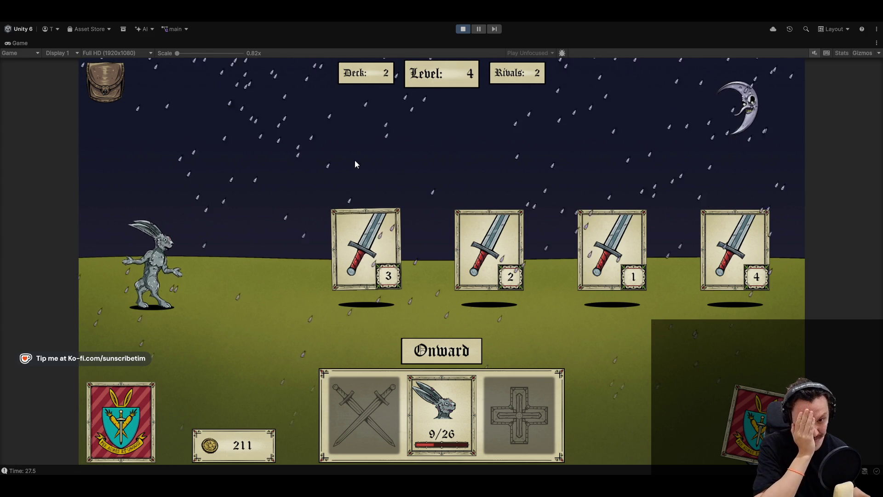
click(463, 29)
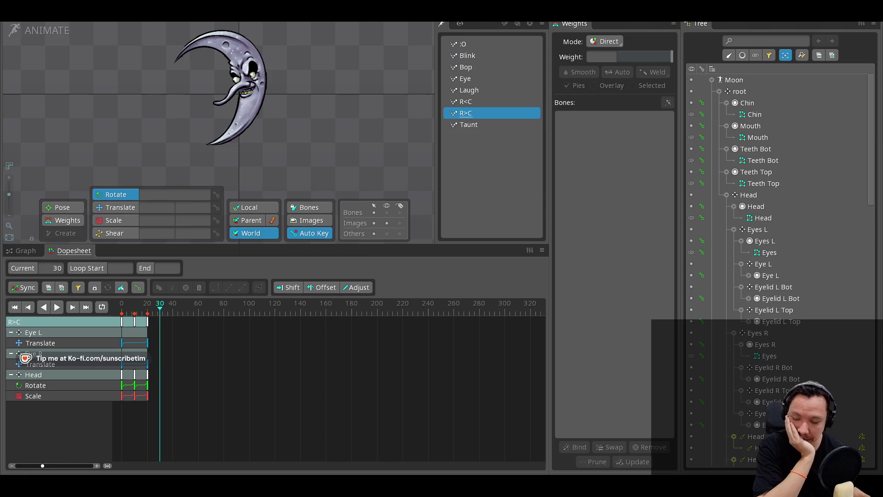
key(alt+Tab)
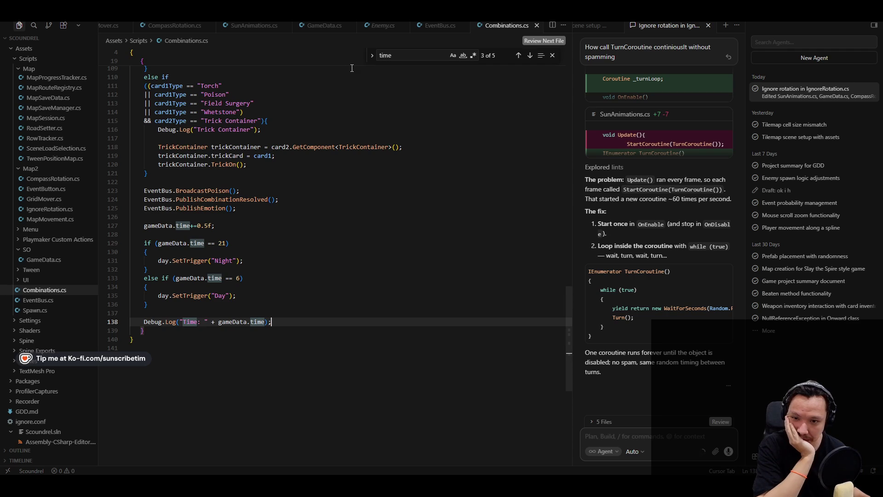
Look over the GameData.cs, SunAnimations.cs and CompassRotation.cs scripts
click(321, 28)
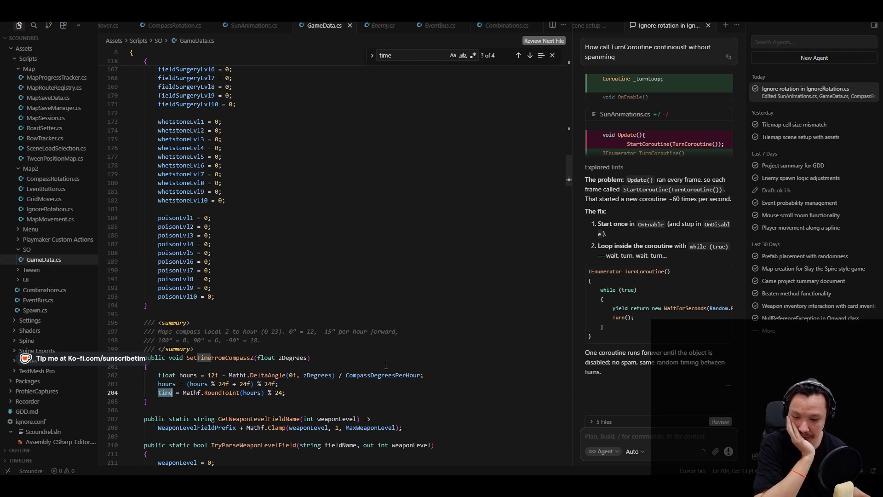
scroll(386, 365, down, 1)
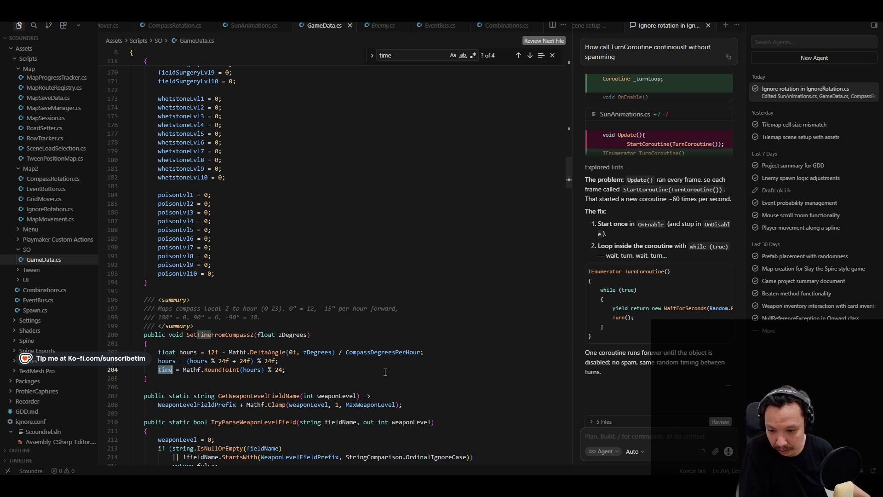
scroll(384, 346, down, 2)
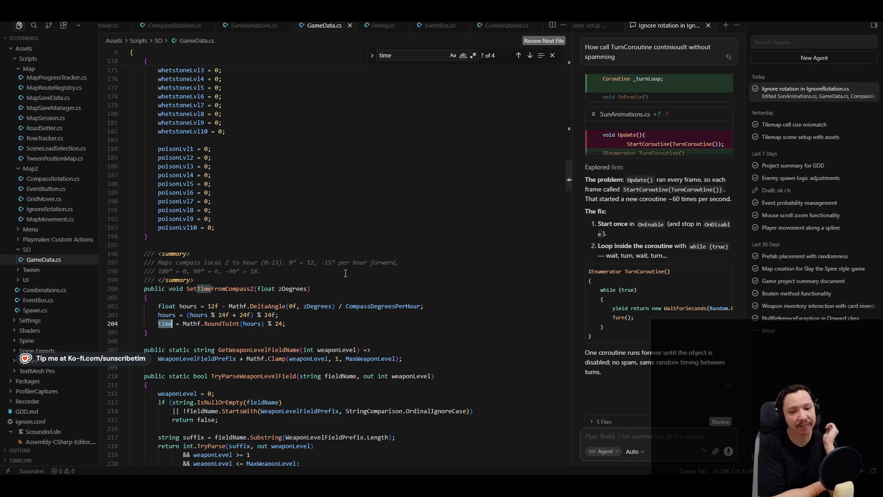
click(254, 26)
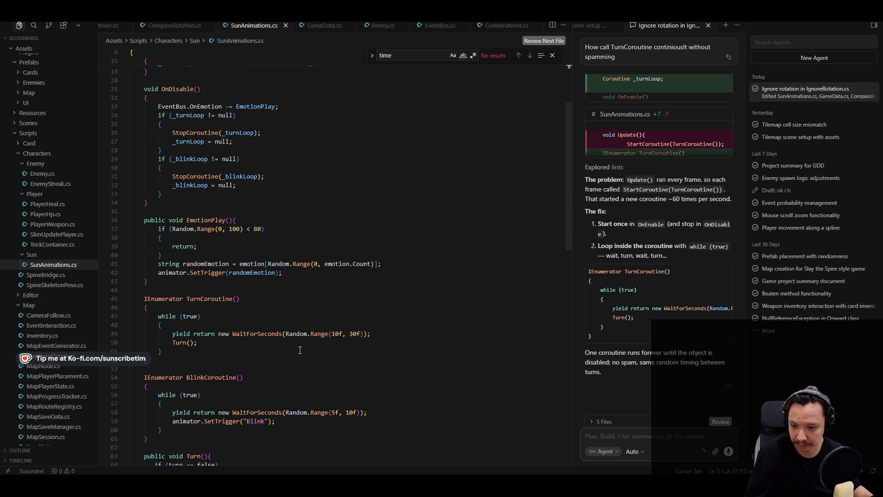
click(175, 26)
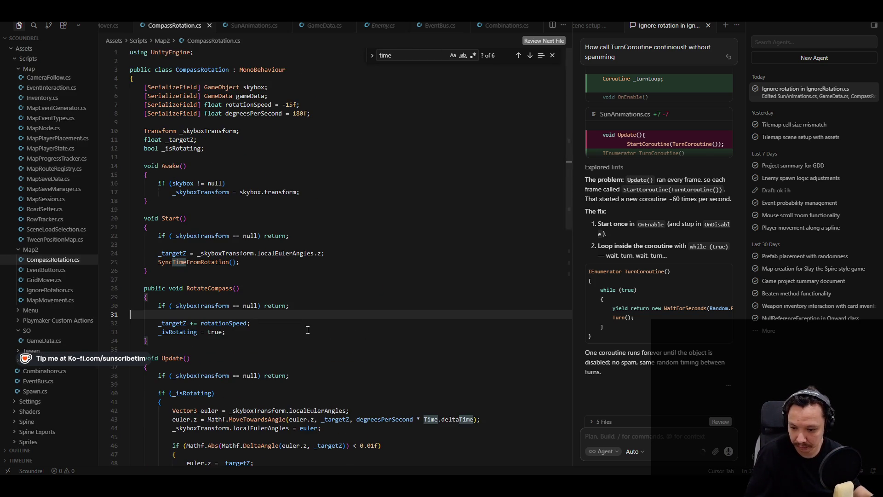
scroll(308, 325, down, 10)
scroll(308, 325, up, 10)
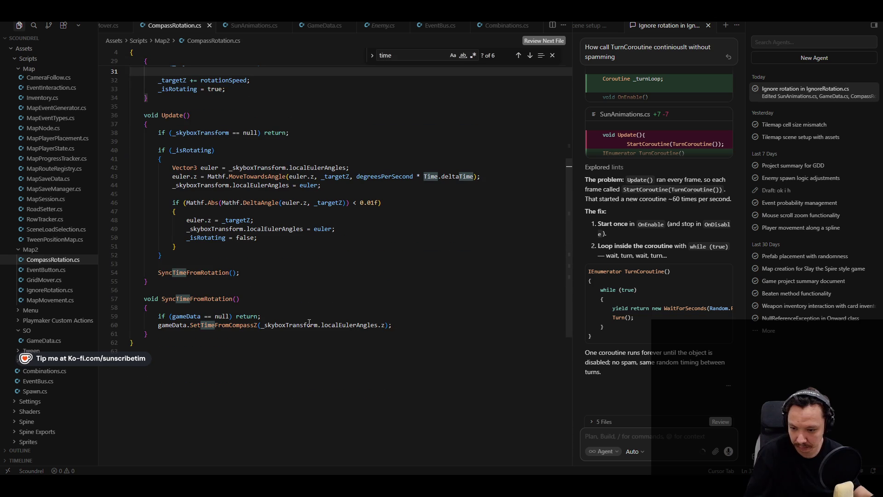
click(254, 25)
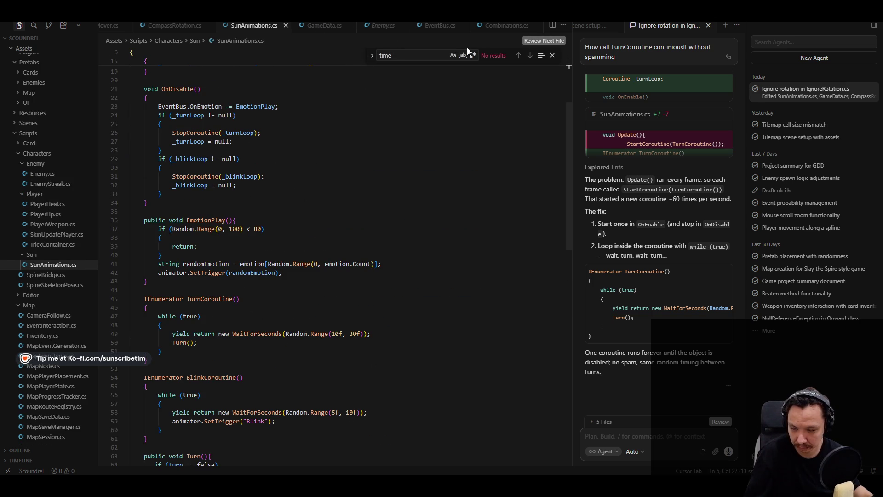
Scroll through GameData.cs again, then return to CompassRotation.cs
click(318, 26)
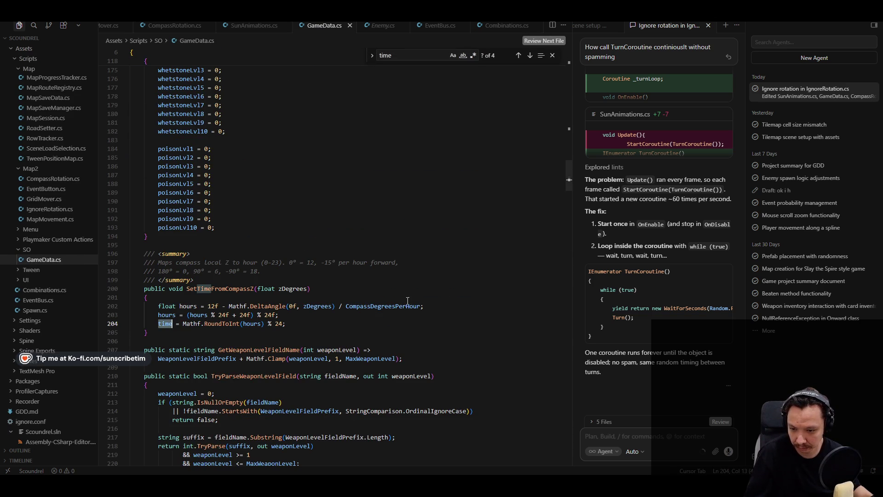
scroll(412, 294, down, 15)
scroll(412, 294, down, 20)
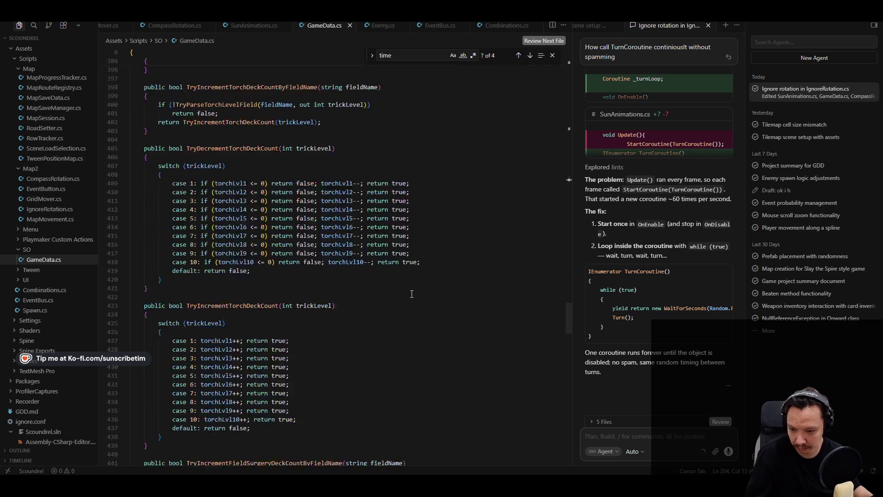
scroll(412, 293, down, 10)
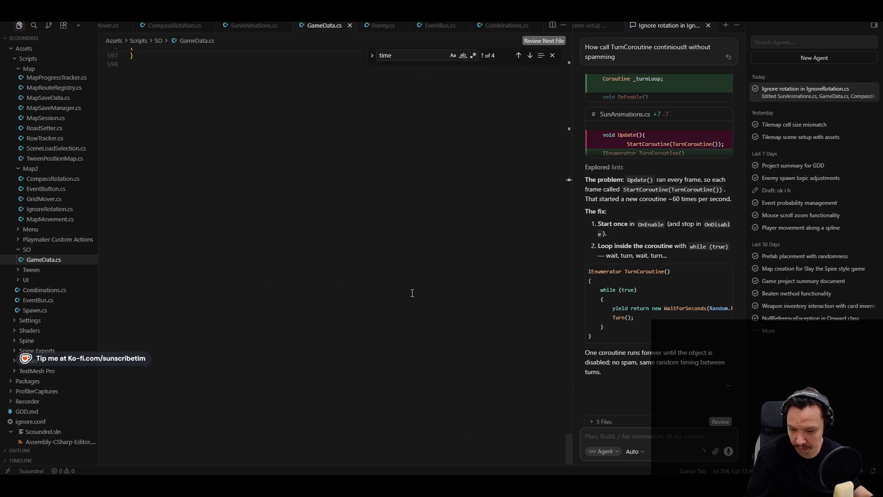
scroll(404, 291, up, 20)
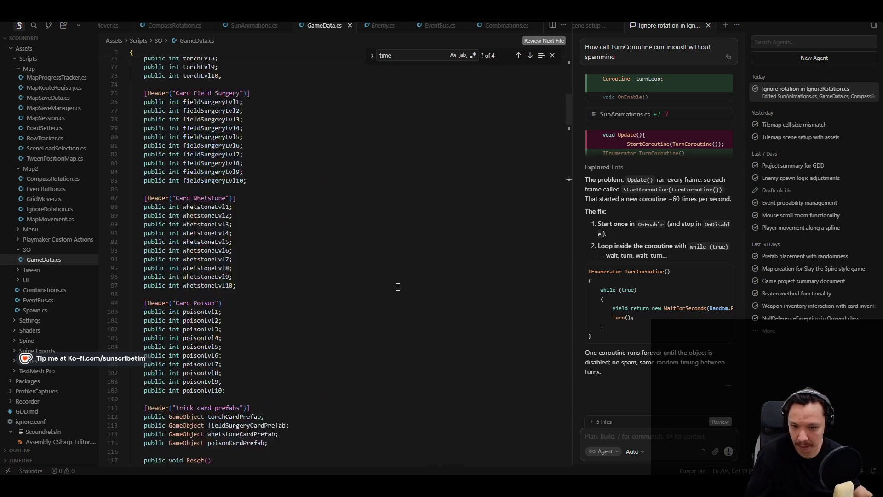
scroll(355, 90, down, 5)
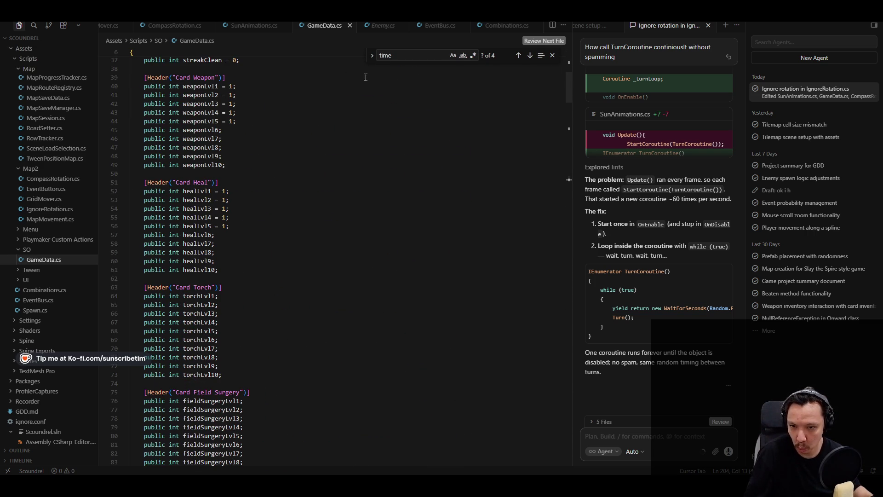
click(173, 26)
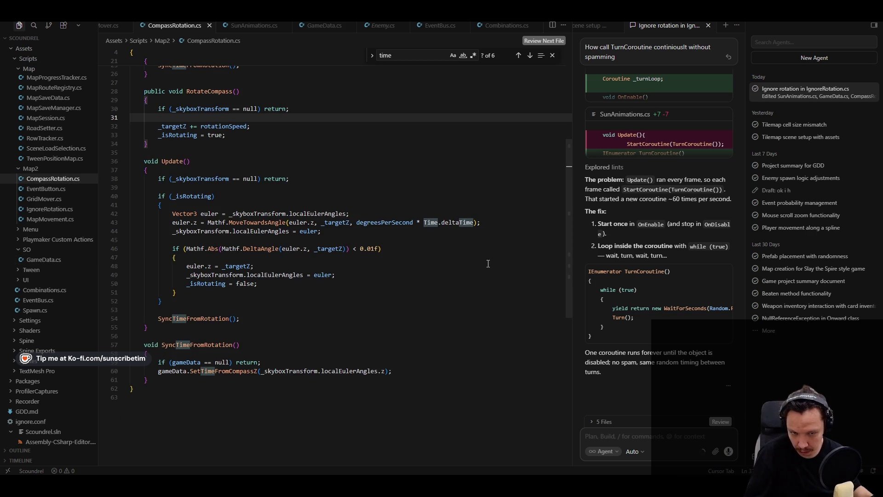
Show Combinations.cs from the top, with its card, gameData and day Animator fields
click(506, 26)
scroll(289, 199, up, 20)
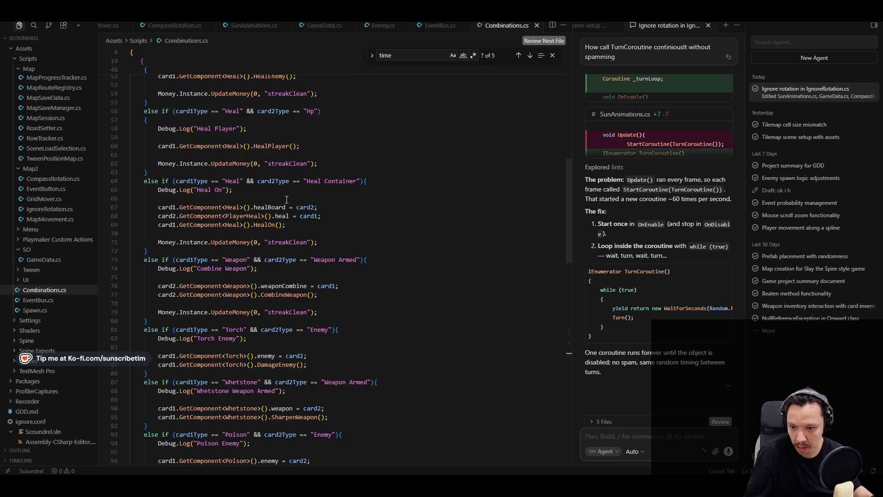
scroll(271, 208, down, 1)
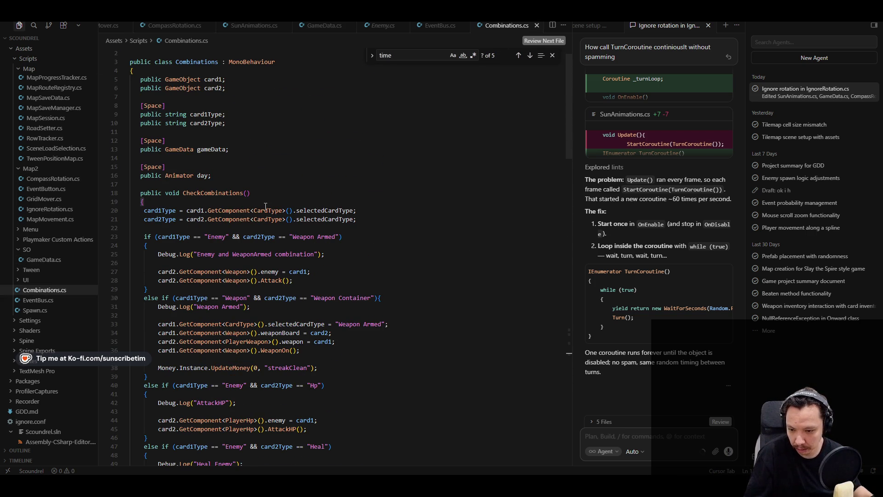
Add a new line below the day Animator field and select the suggested isNight declaration
click(253, 176)
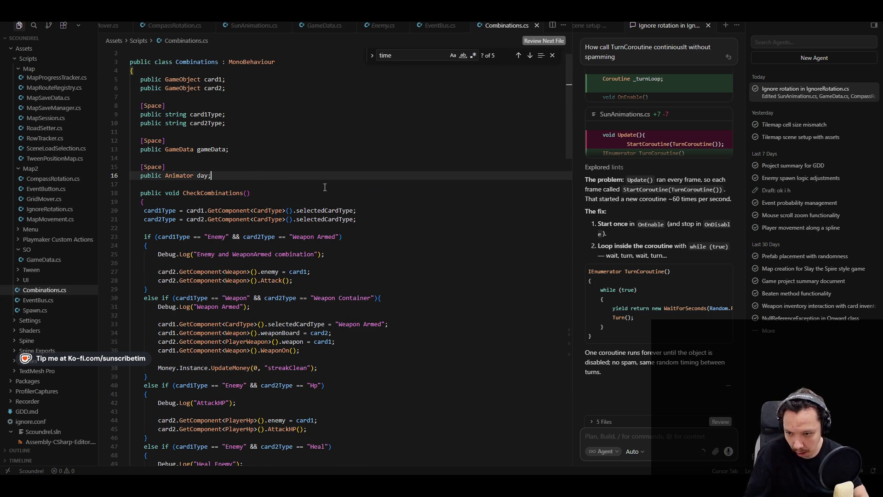
key(Return)
key(Return)
text(public)
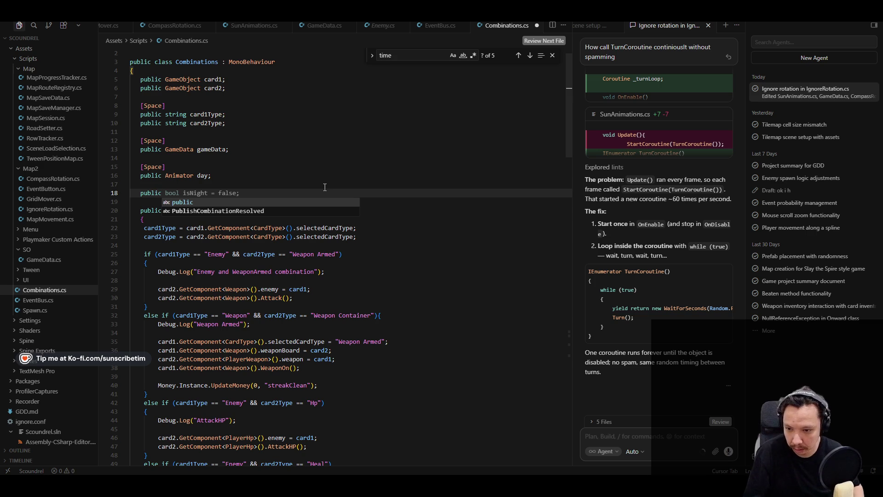
key(Tab)
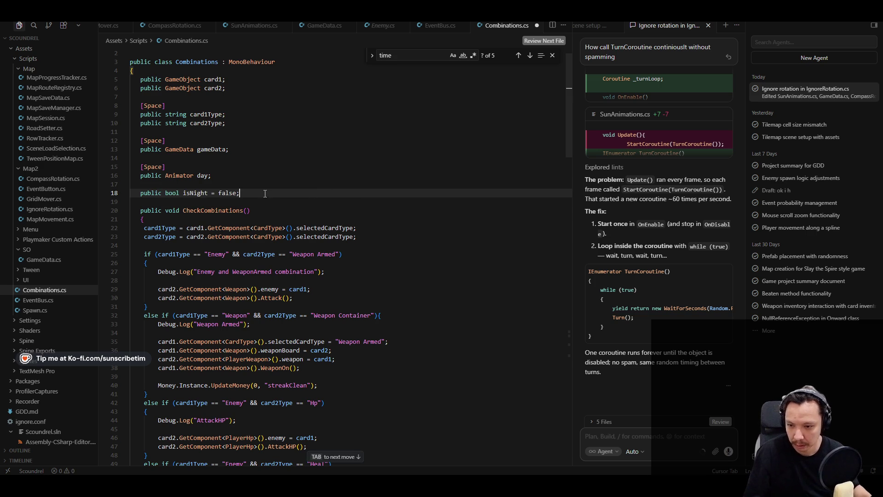
drag(265, 194, 172, 190)
drag(241, 193, 147, 193)
Replace it with a void Start() method, accepting the AI-suggested body
text(void Start())
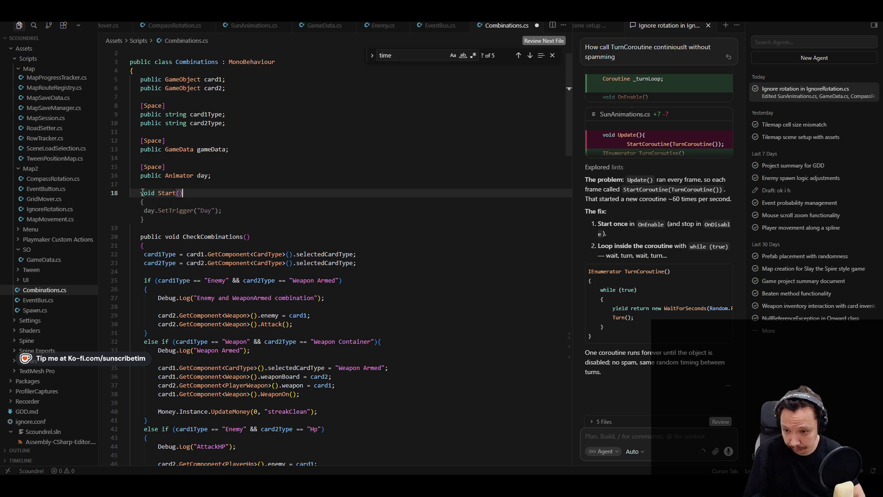
scroll(256, 222, down, 15)
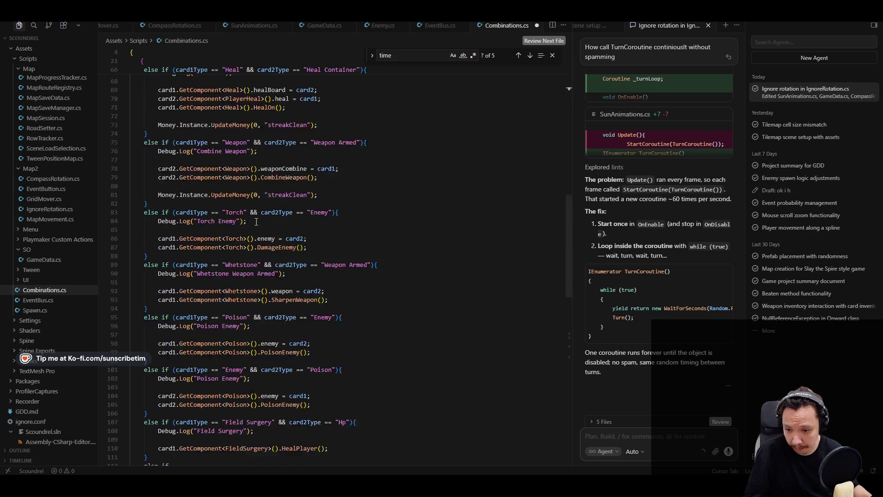
scroll(256, 221, up, 13)
key(Escape)
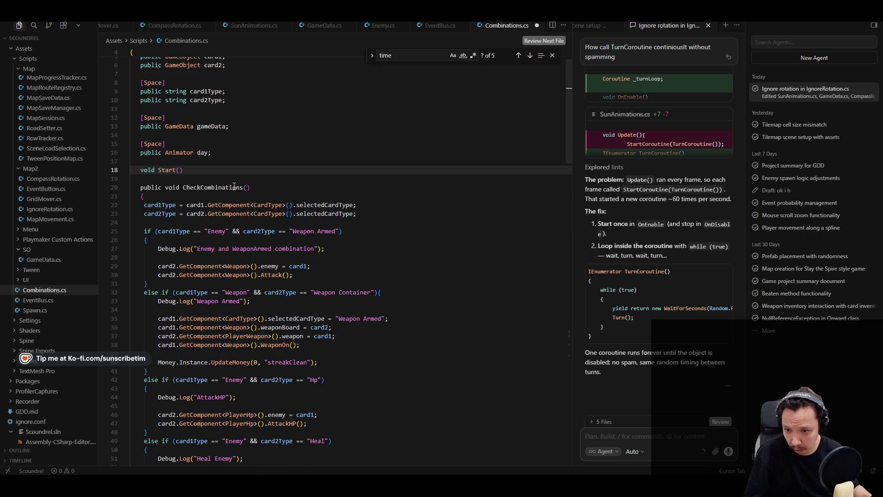
key(Return)
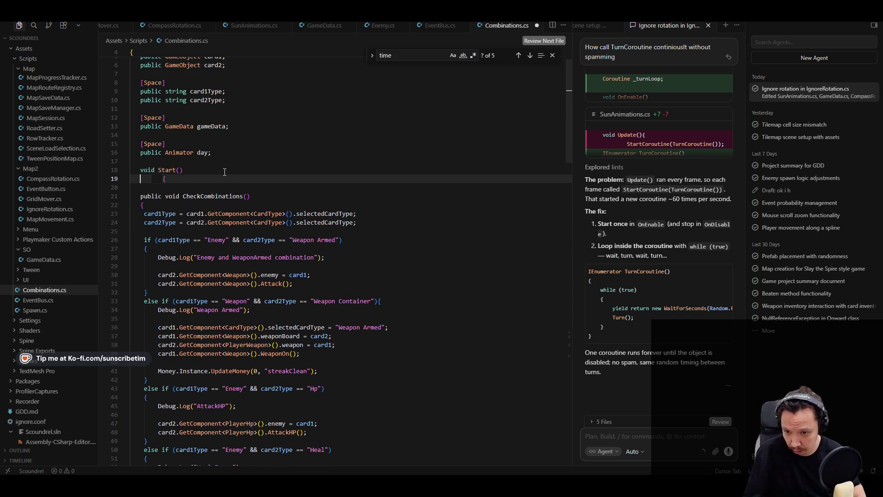
key(BackSpace)
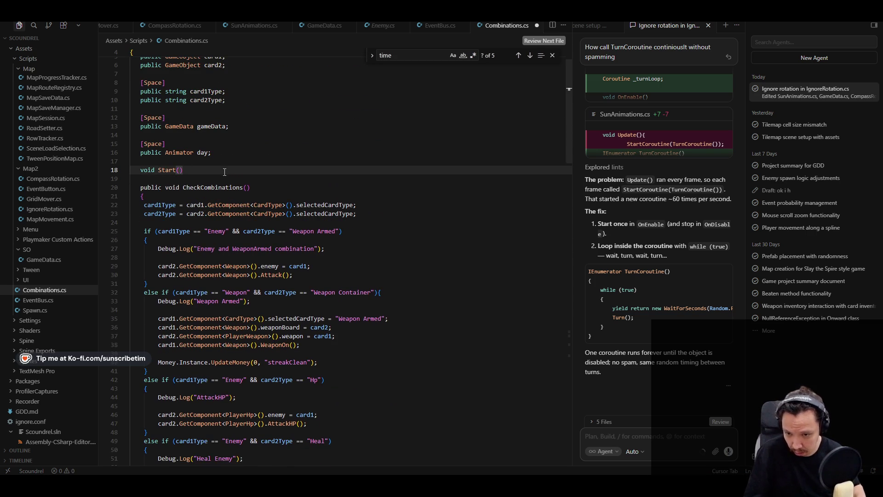
key(Tab)
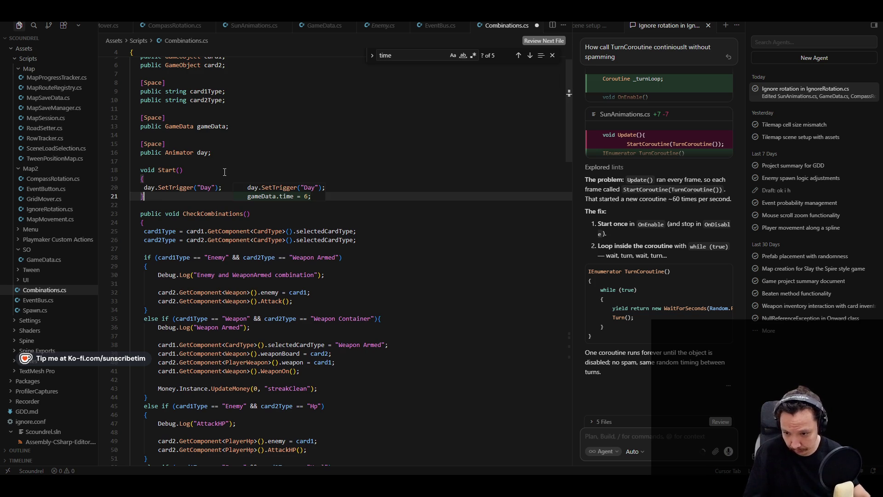
Replace Start()'s day trigger line with a CheckCombinations(); call
drag(226, 189, 145, 186)
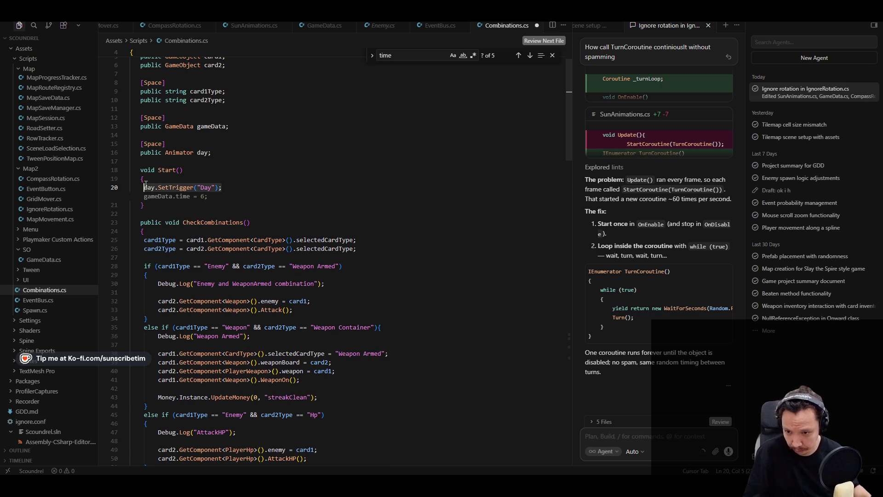
text(chec)
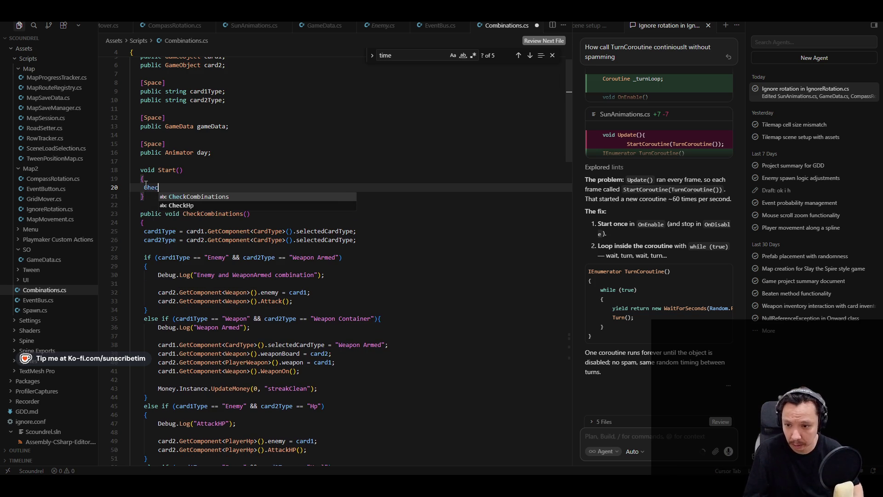
key(Tab)
click(459, 282)
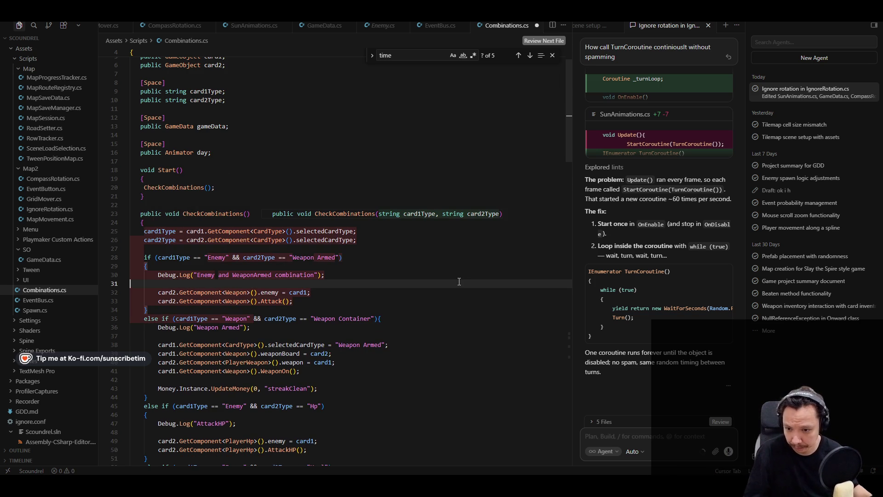